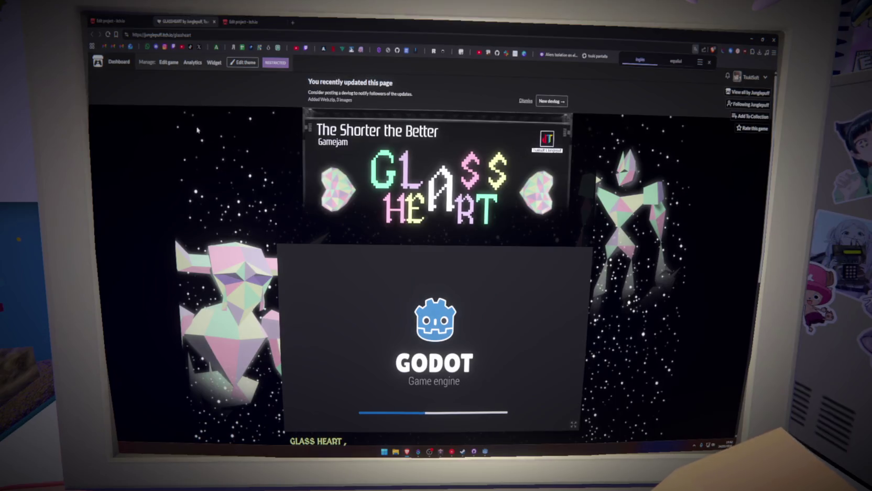
Close the running game and keep Embed in page, then start a search for 'calidades 16:9 comunes'
key(ctrl+w)
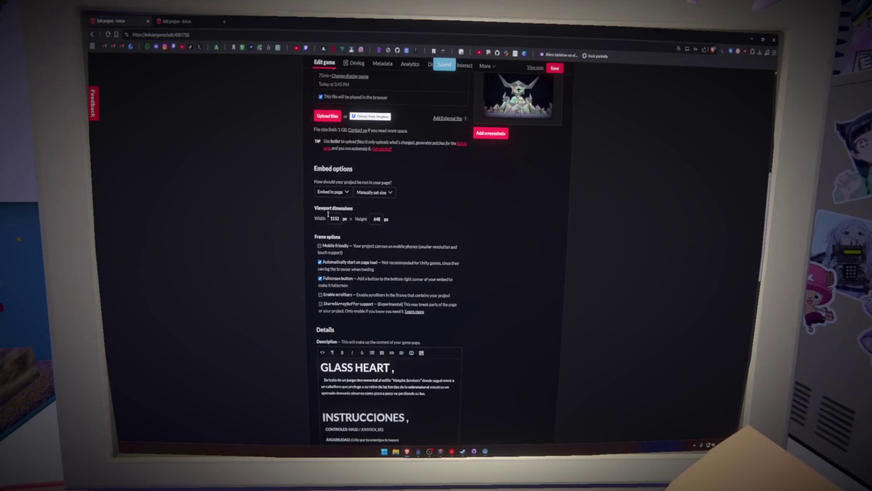
click(342, 191)
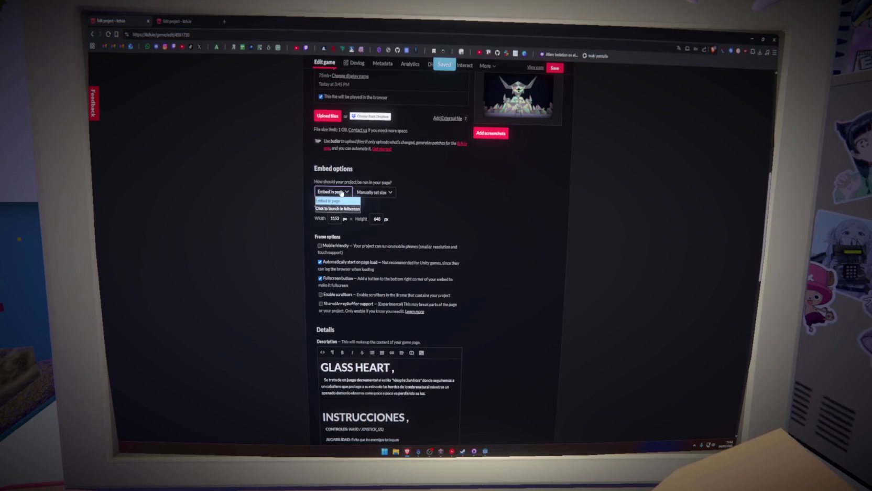
click(330, 199)
click(323, 215)
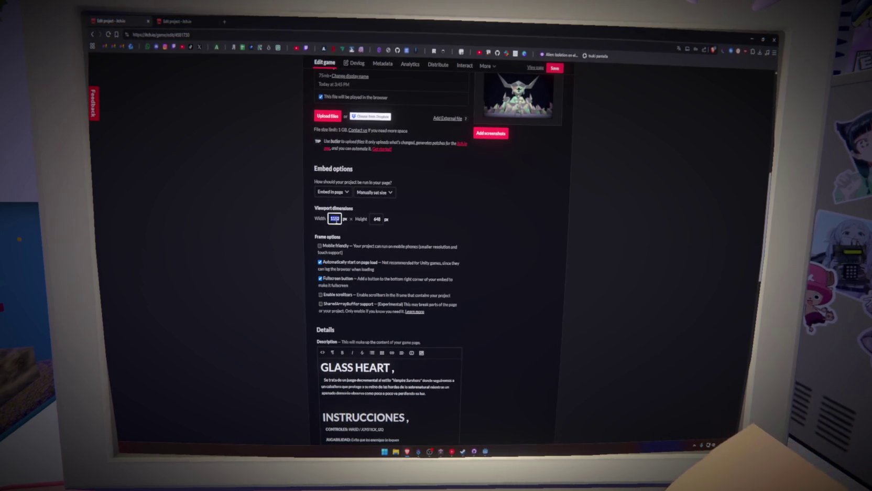
click(225, 21)
text(calidades 1)
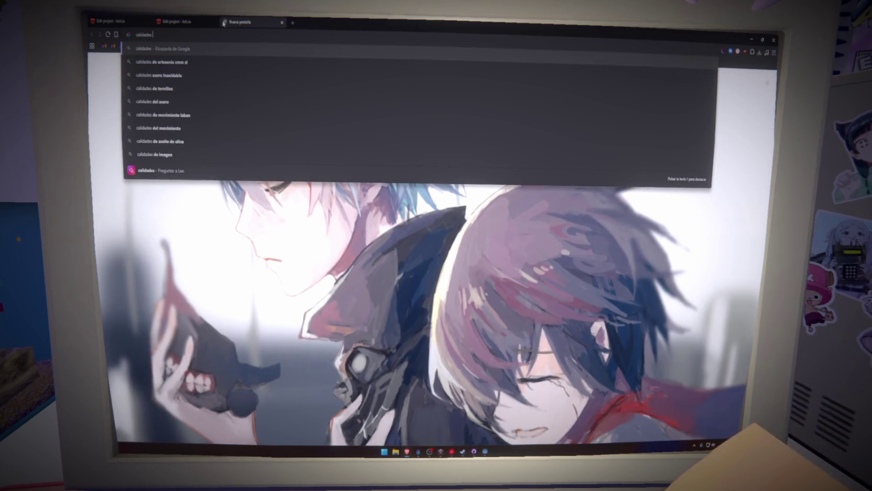
text(6:9 comunes)
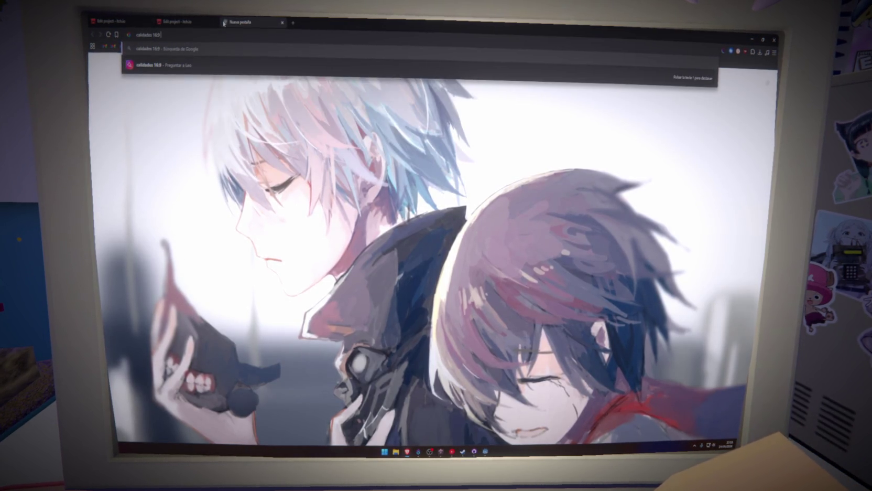
Search Google for 'calidades 16:9 comunes' to list common 16:9 resolutions
key(Return)
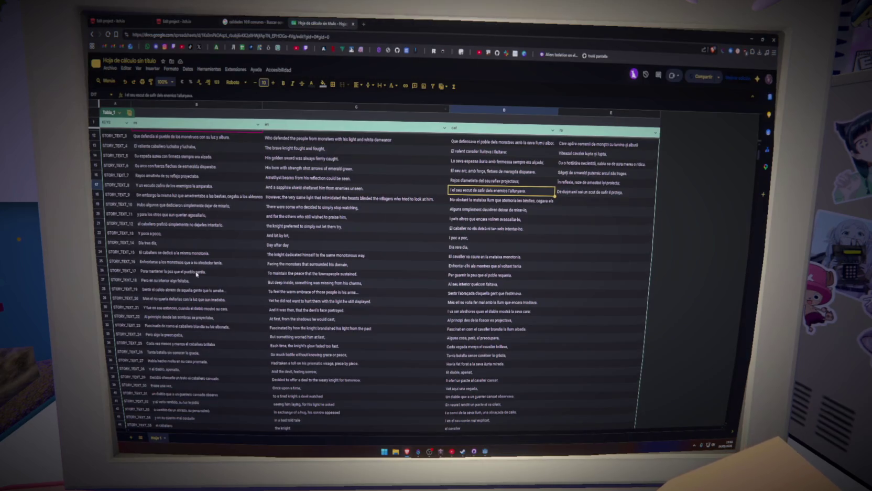
Review the Spanish lines in the translation sheet, cells B10 and B14, then close it
scroll(197, 273, up, 4)
mouse_move(170, 139)
mouse_down()
mouse_move(195, 267)
mouse_move(199, 235)
mouse_up()
scroll(225, 272, up, 10)
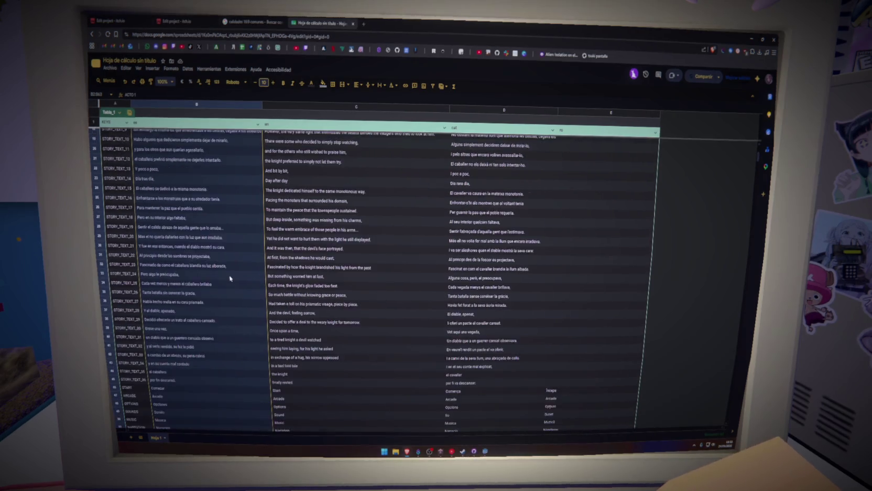
scroll(229, 275, down, 10)
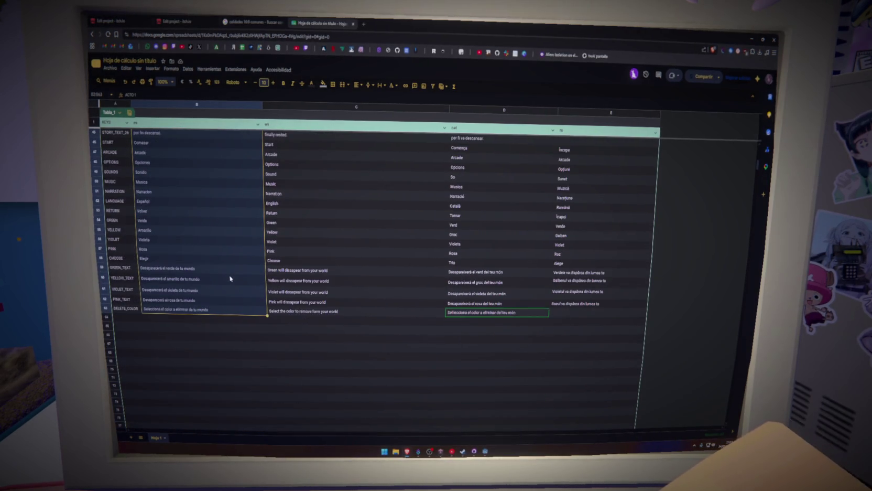
scroll(230, 278, up, 8)
scroll(230, 279, down, 10)
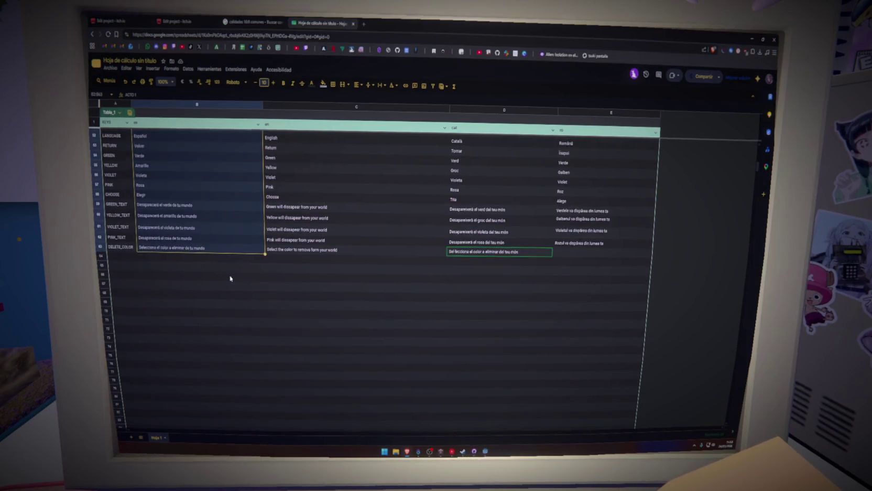
scroll(229, 278, up, 10)
scroll(229, 278, down, 6)
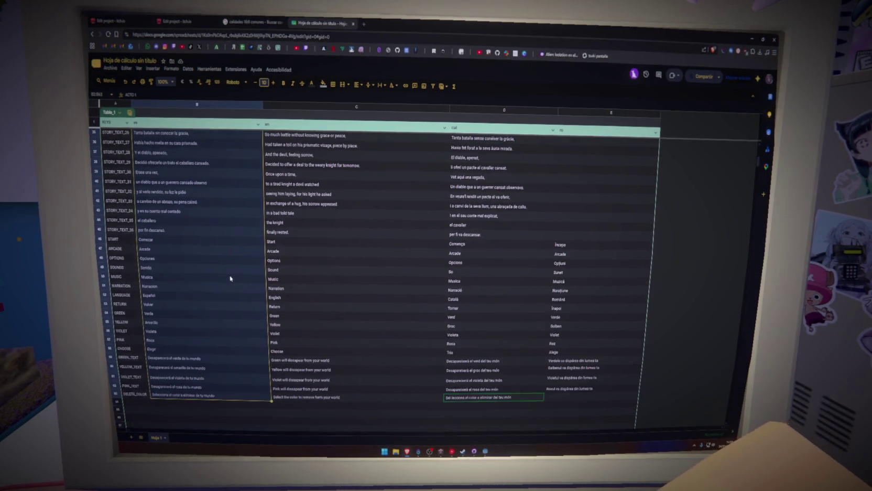
scroll(230, 278, up, 10)
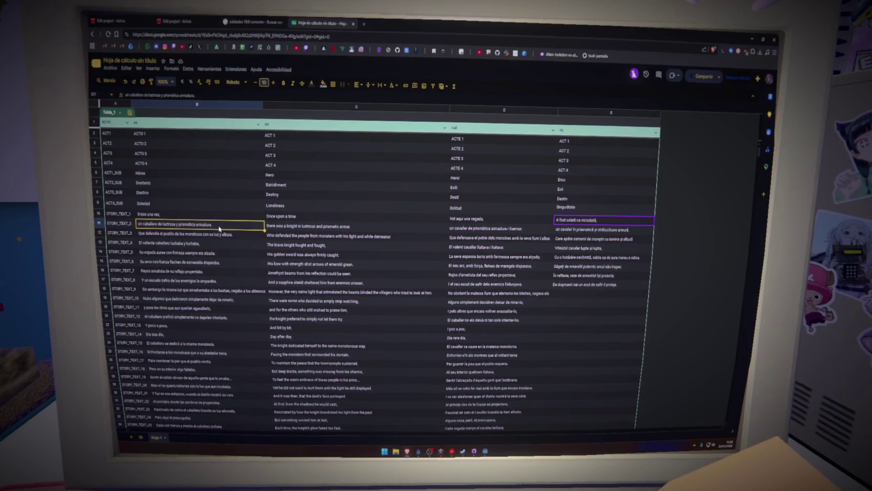
click(210, 217)
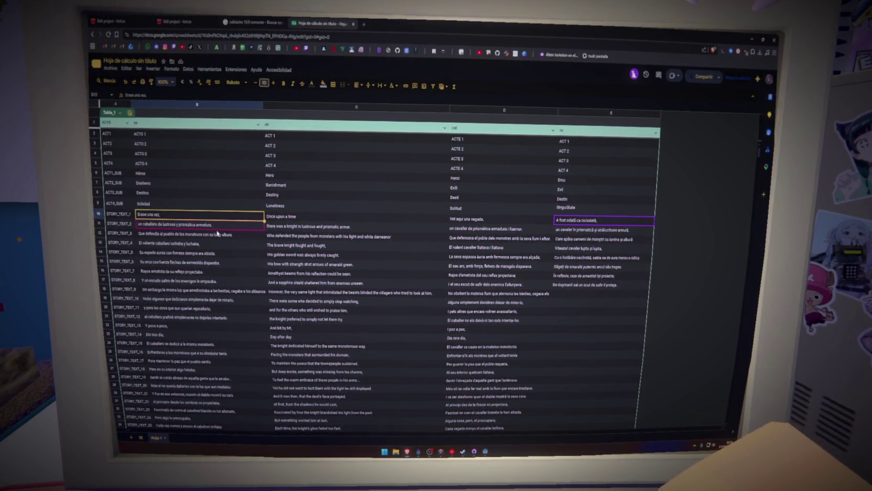
click(235, 254)
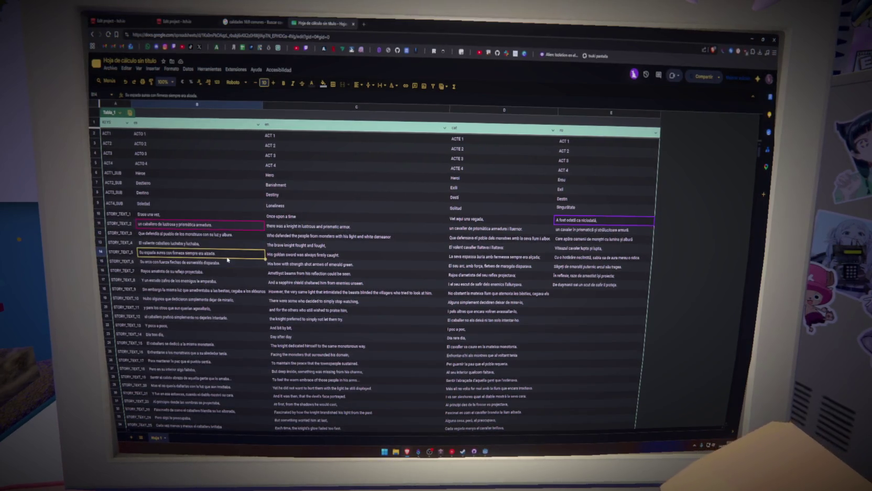
middle_click(321, 27)
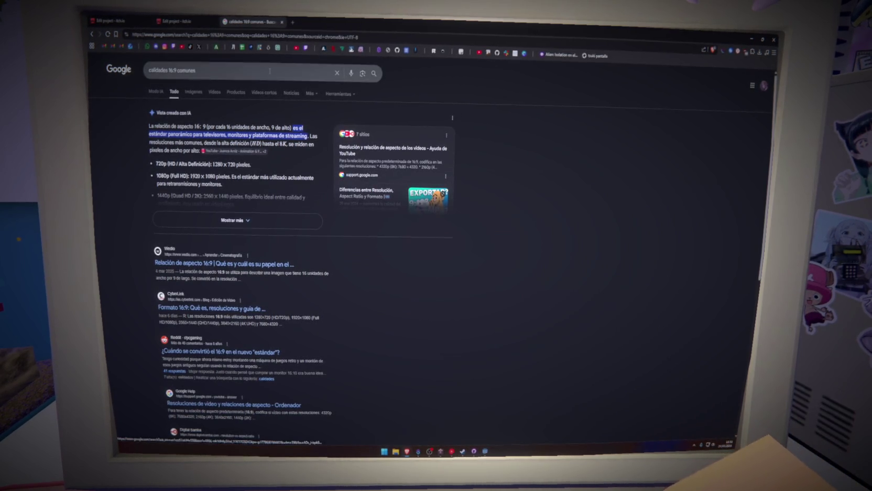
click(192, 19)
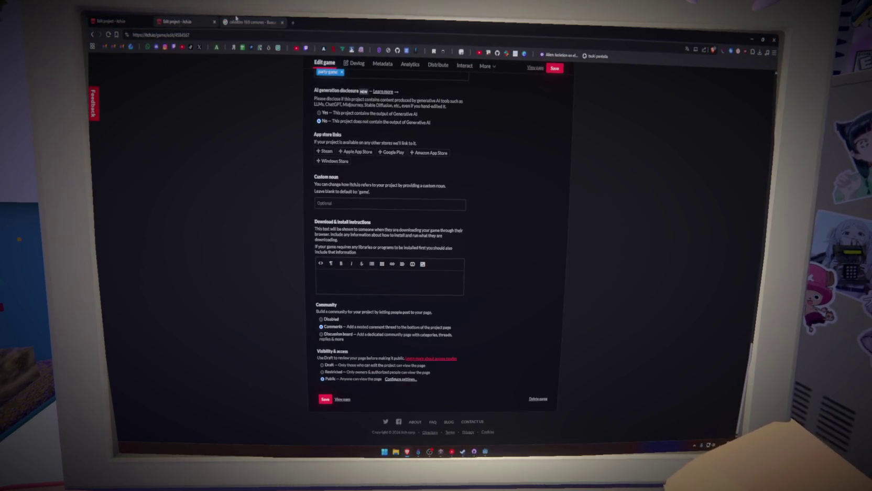
click(237, 19)
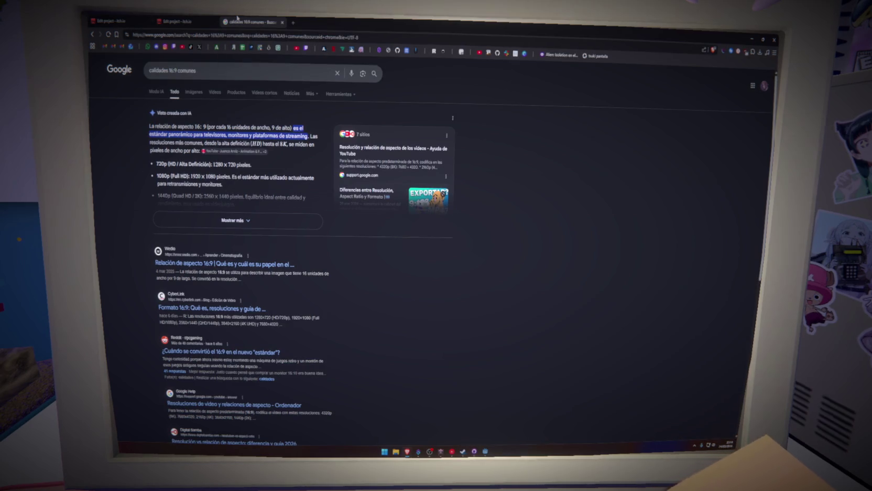
click(177, 21)
key(alt+Tab)
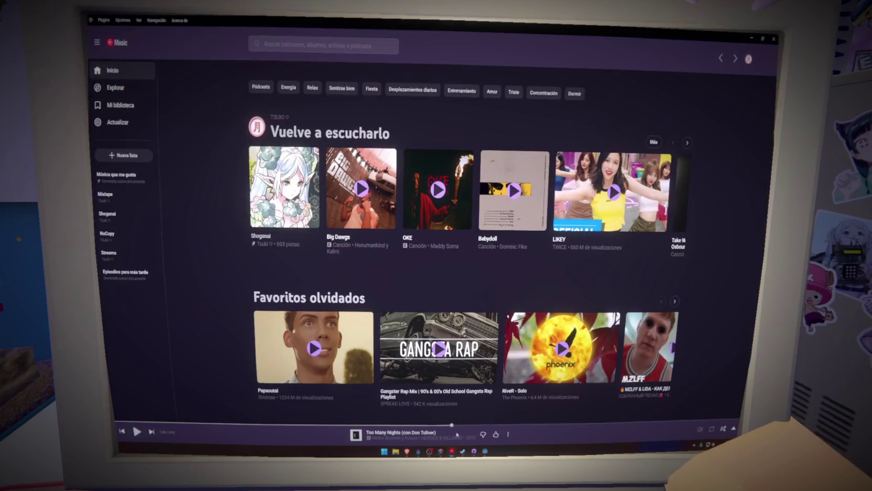
key(alt+Tab)
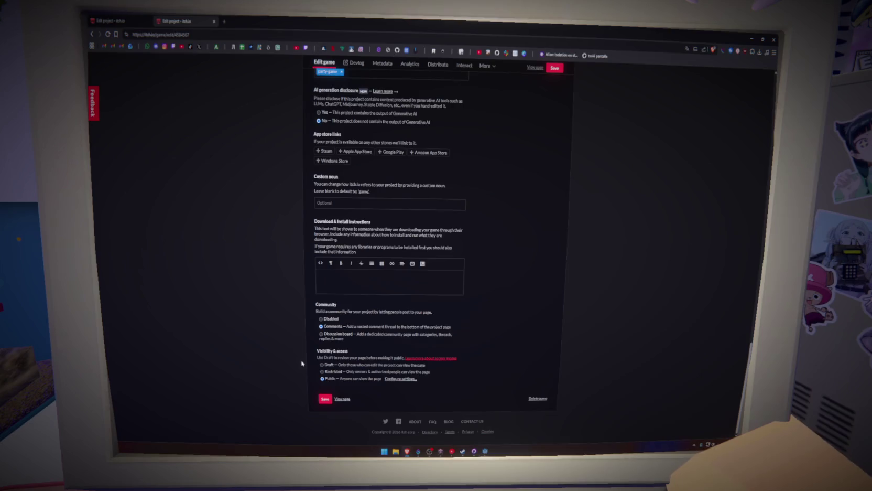
click(222, 22)
text(calidades)
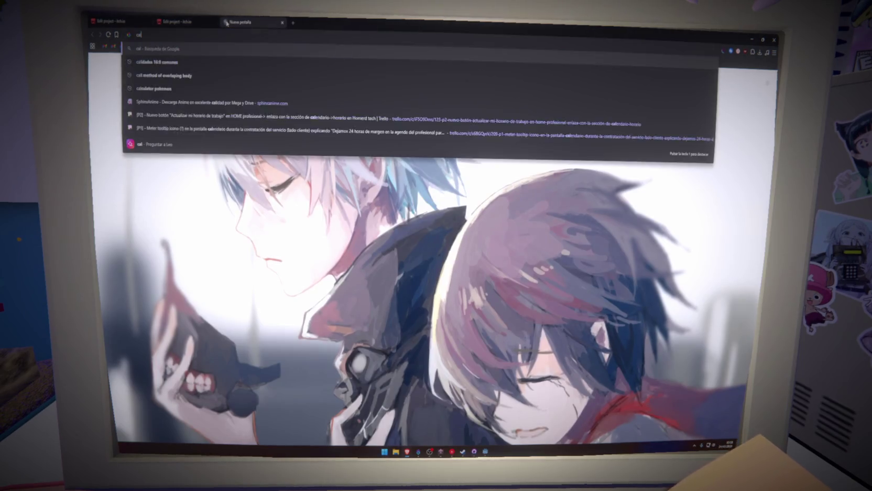
key(Down)
key(Return)
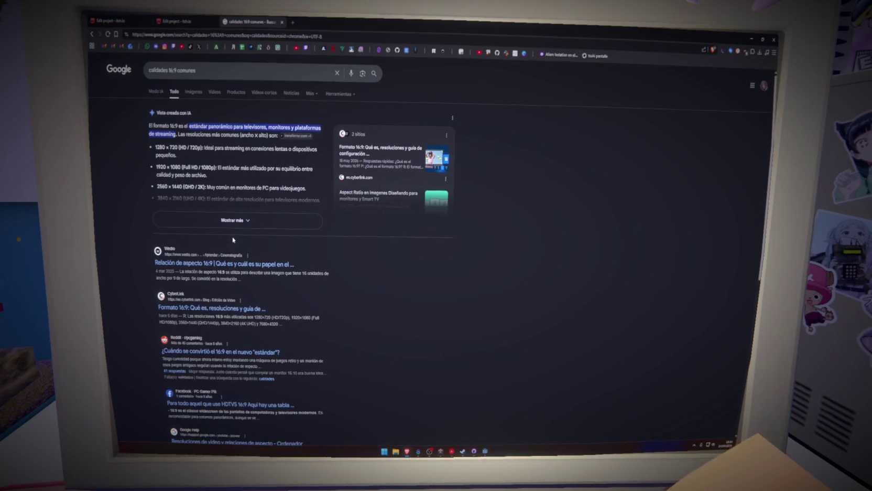
click(233, 221)
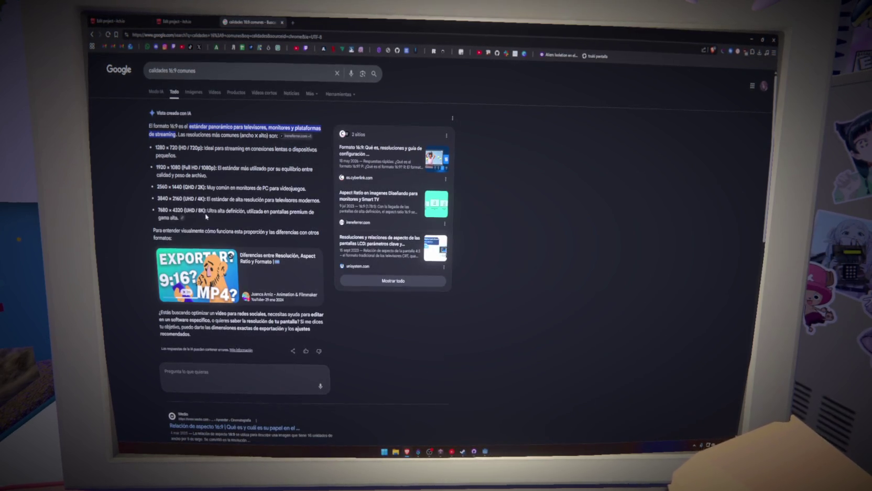
Scroll the search results and highlight the 1280x720 resolution in a snippet
scroll(206, 216, down, 5)
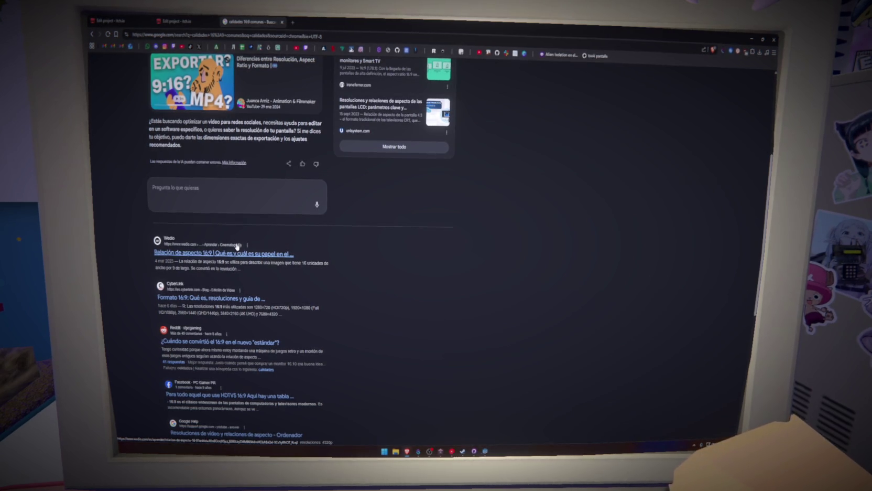
scroll(240, 233, down, 2)
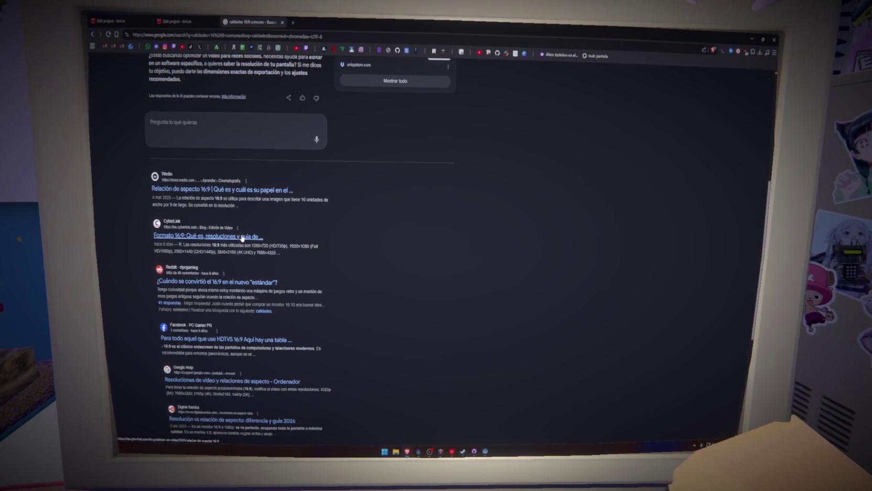
drag(223, 245, 274, 245)
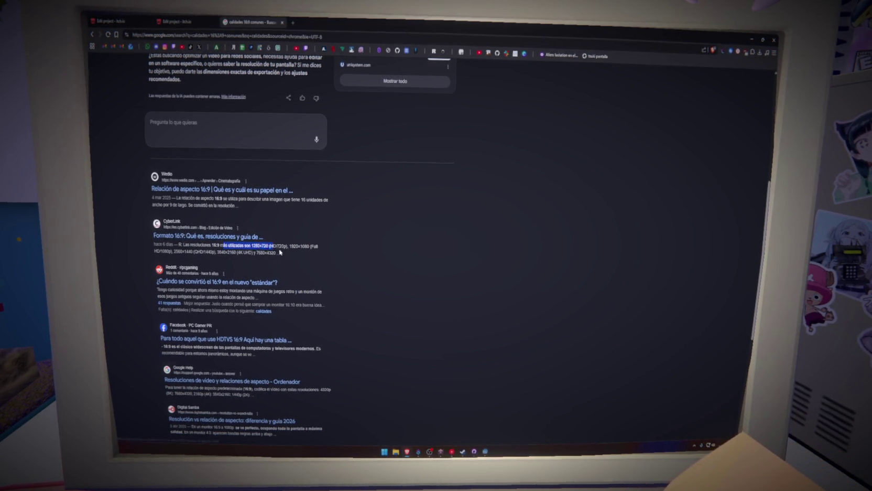
scroll(247, 189, up, 5)
Search 'calidades 16:9 baja calidad' and expand the AI overview of low resolutions
double_click(224, 76)
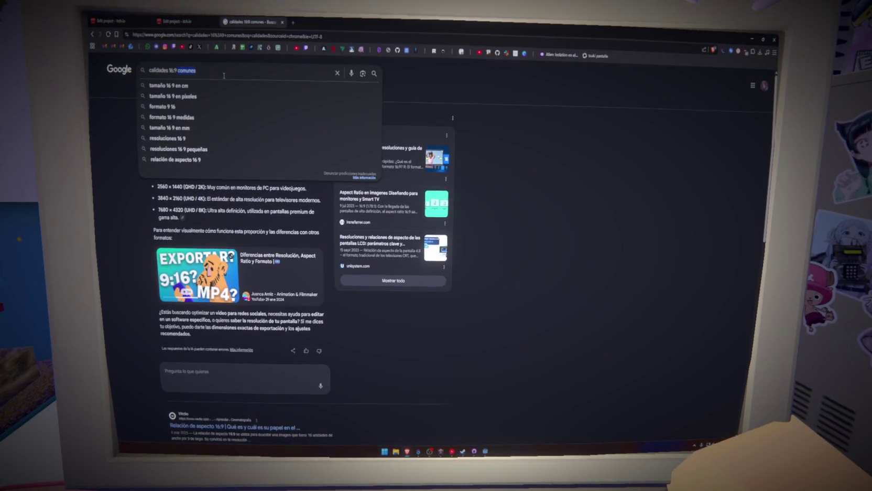
text(baja calidad)
key(Return)
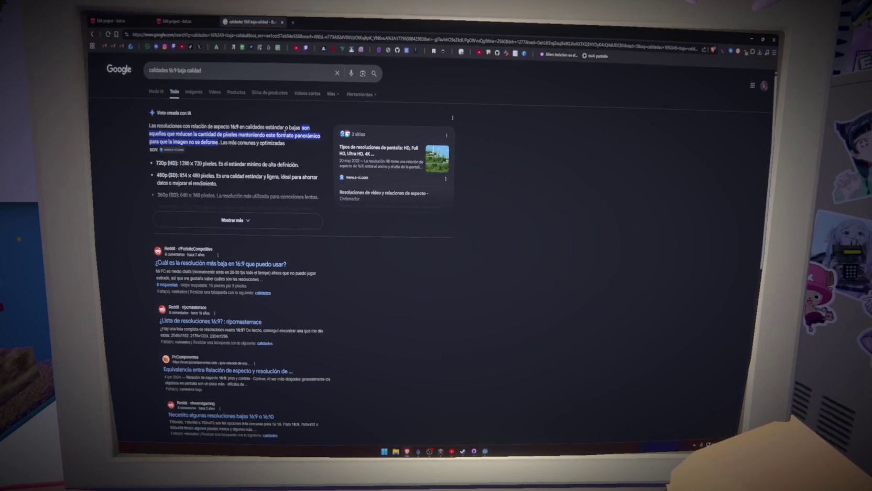
click(246, 220)
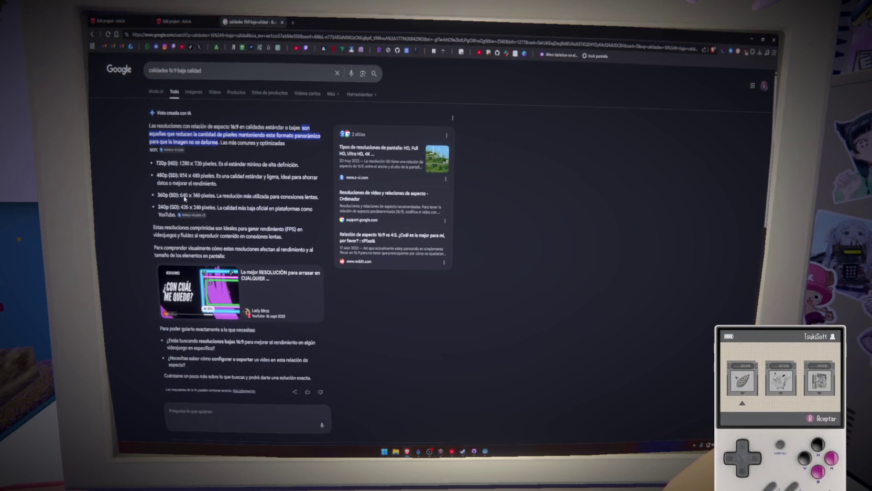
click(178, 21)
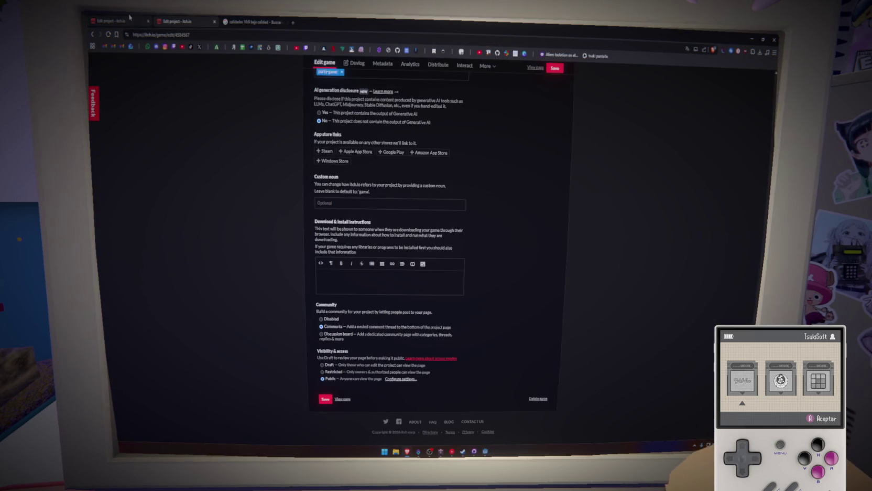
Set the Glass Heart embed viewport width to 640
key(ctrl+shift+Tab)
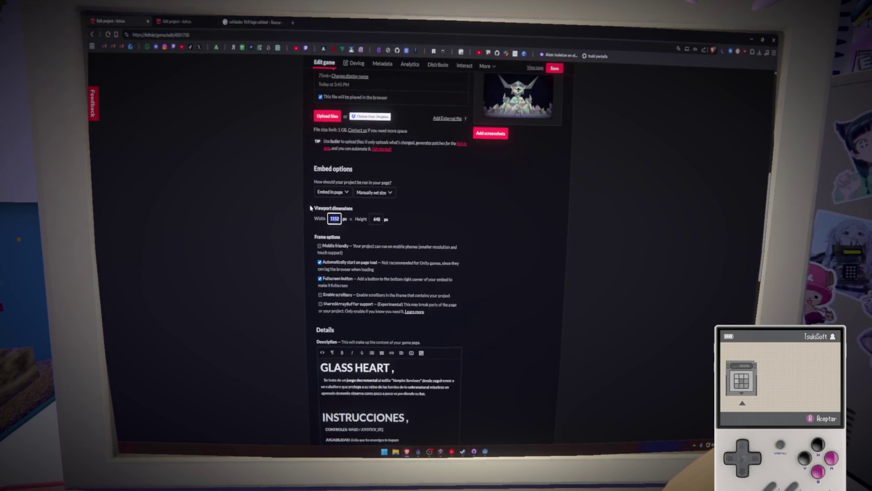
text(640)
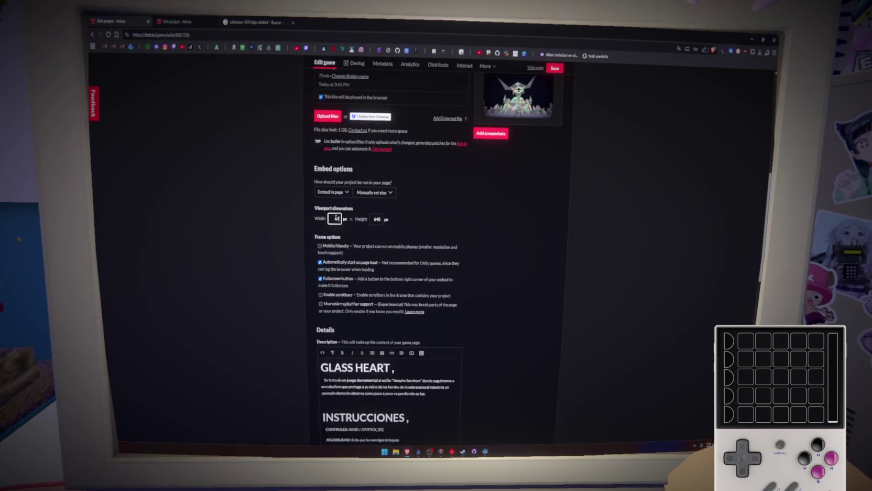
key(Tab)
text(360)
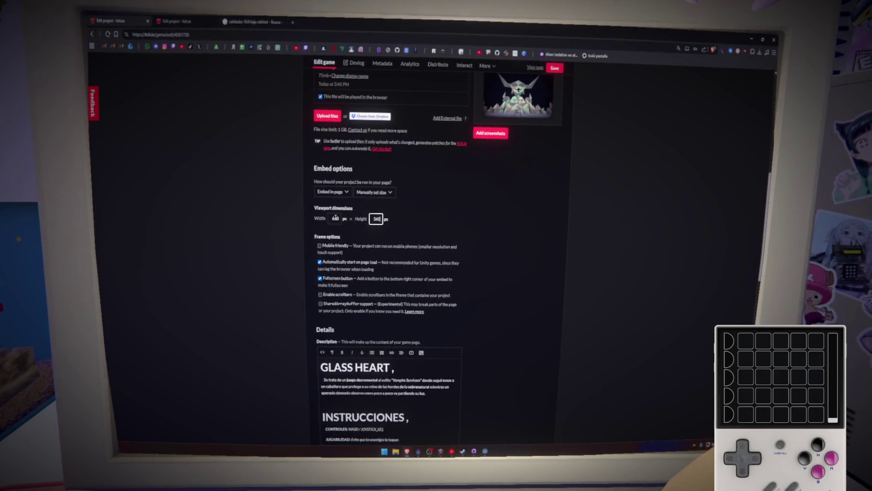
Open the Glass Heart game page in a new tab and check the loading build
click(549, 70)
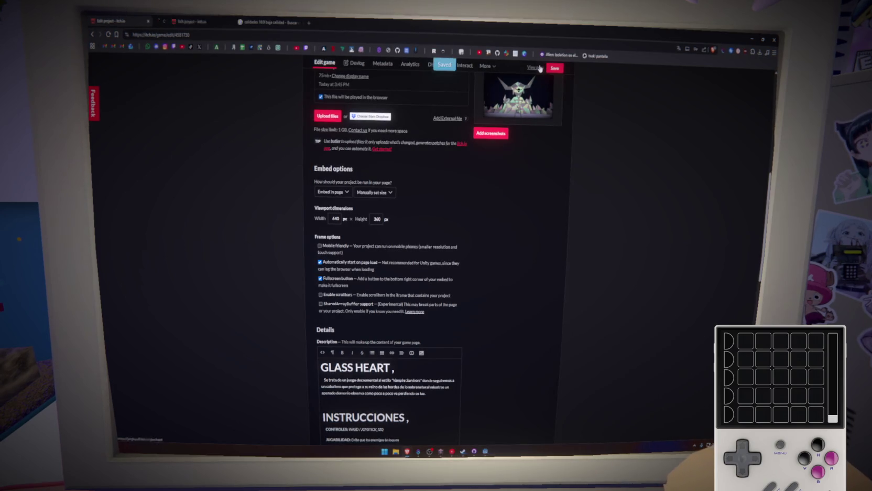
middle_click(535, 67)
click(192, 21)
scroll(378, 230, down, 5)
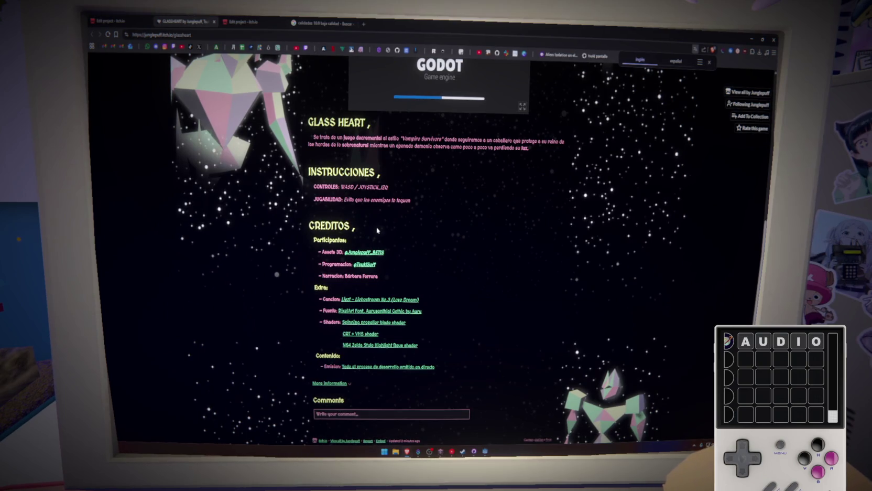
scroll(376, 229, up, 5)
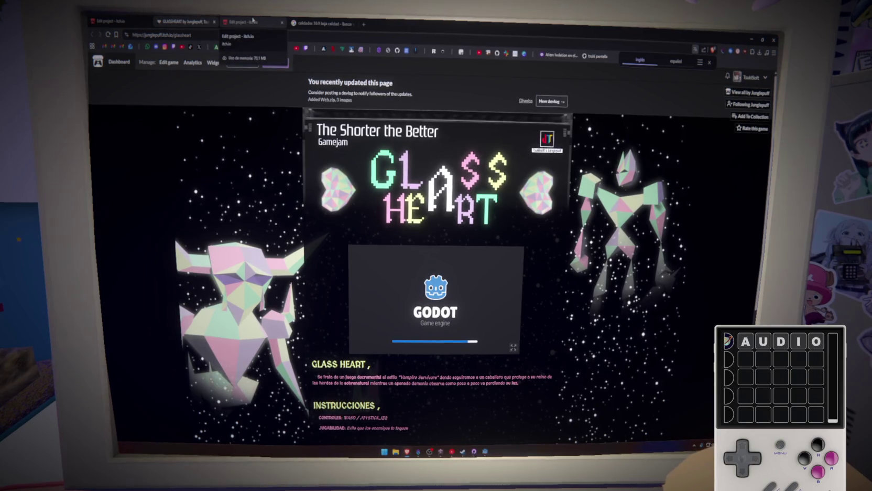
Go through the creator dashboard to the POOL OUT project's edit form
click(242, 22)
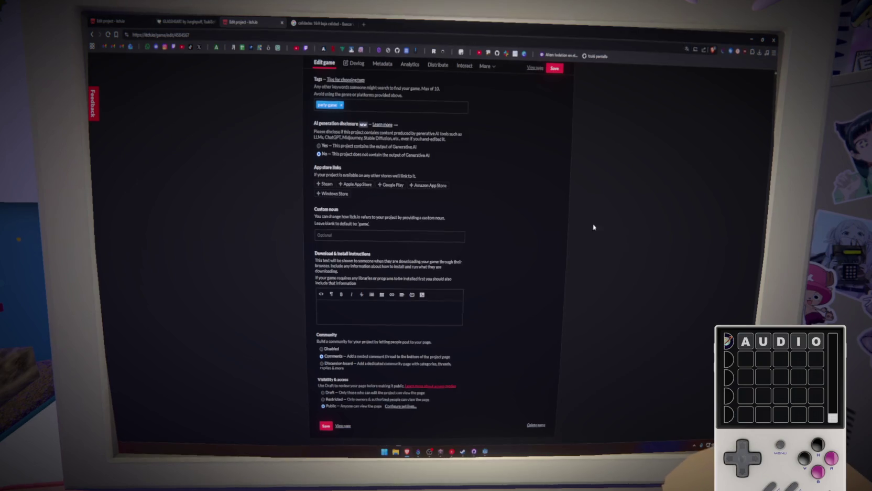
scroll(608, 213, up, 10)
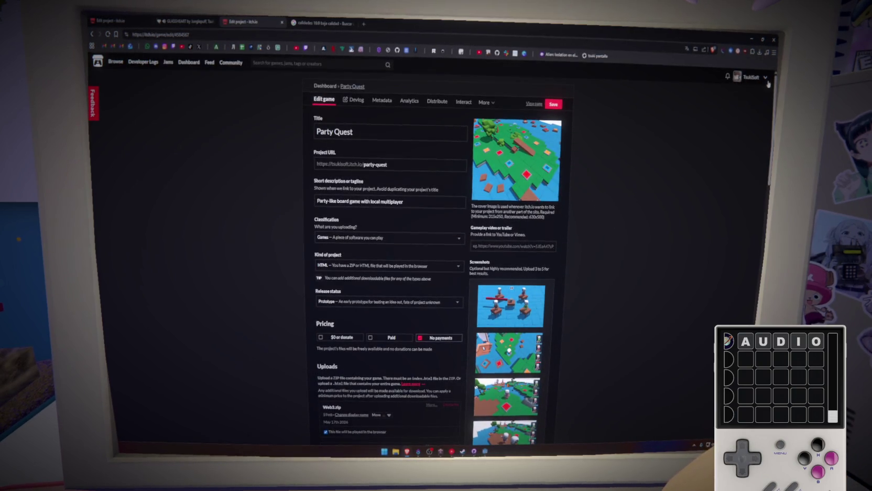
click(751, 76)
click(733, 136)
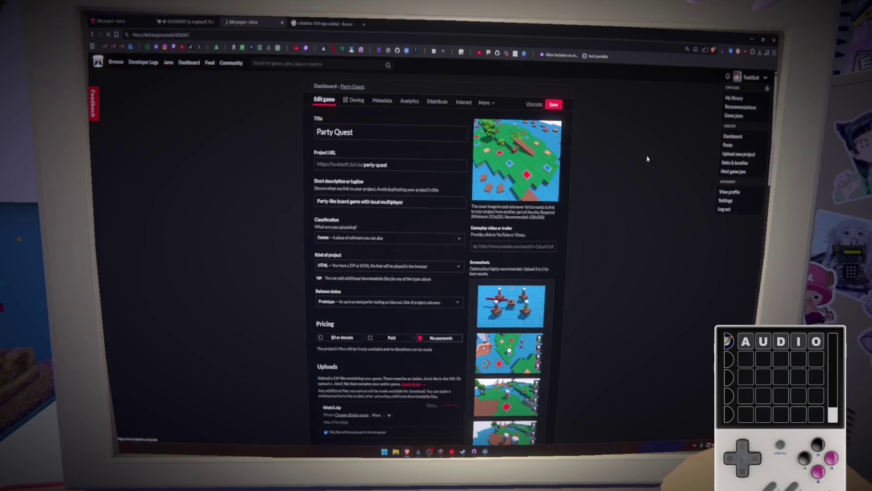
click(354, 247)
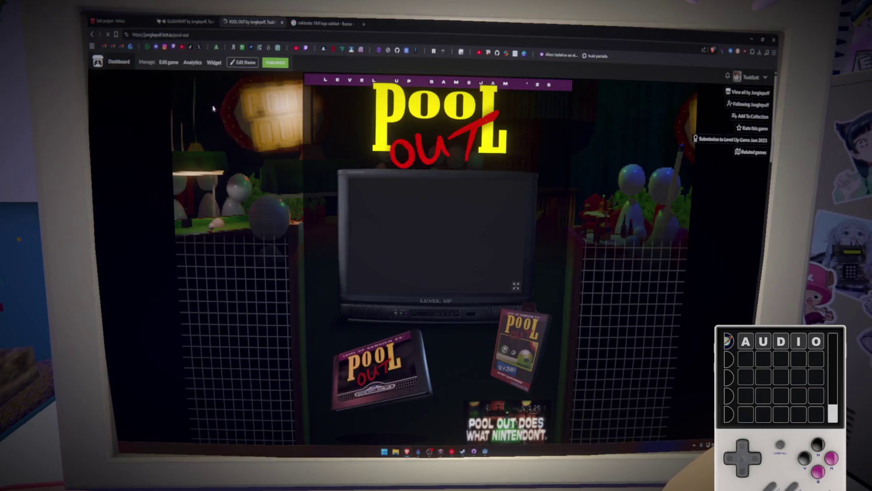
click(170, 63)
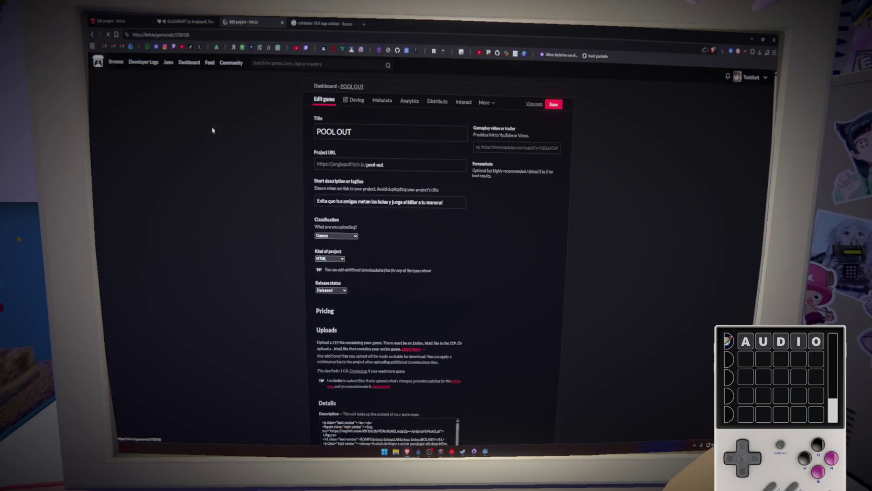
Look over POOL OUT's uploads and embed options, noting its 640 × 360 viewport
scroll(570, 335, down, 5)
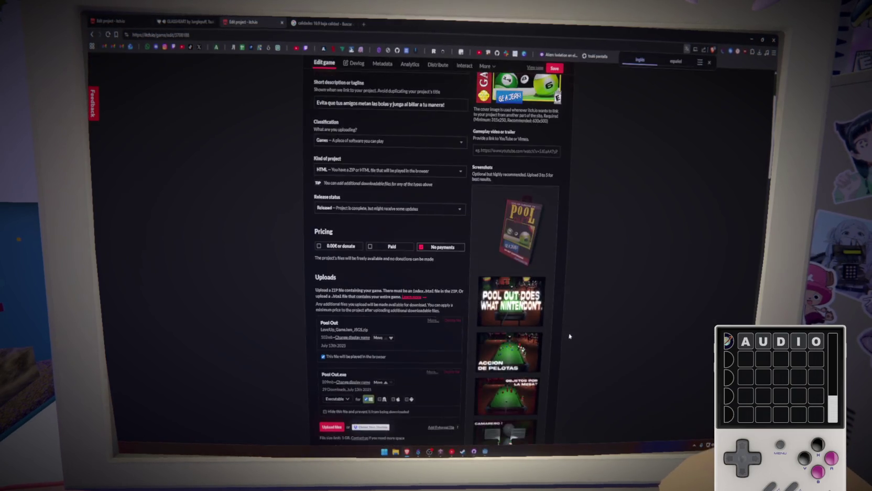
scroll(413, 319, down, 5)
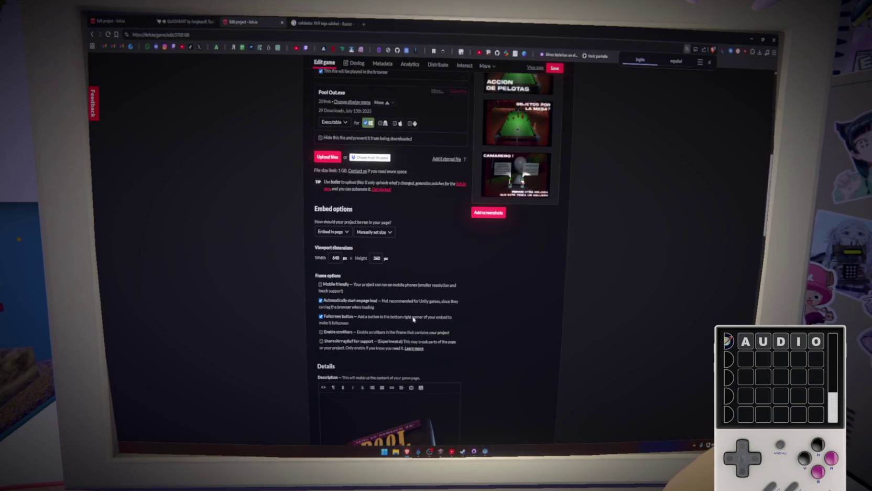
scroll(413, 319, down, 10)
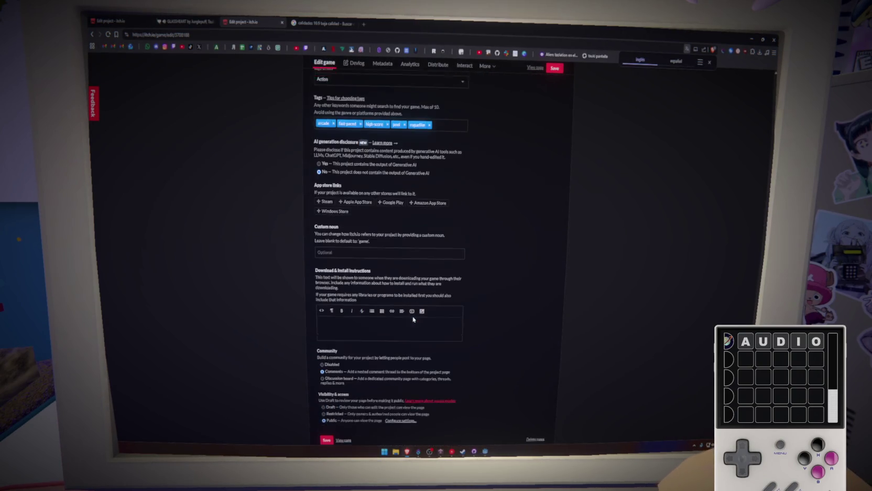
scroll(413, 317, down, 2)
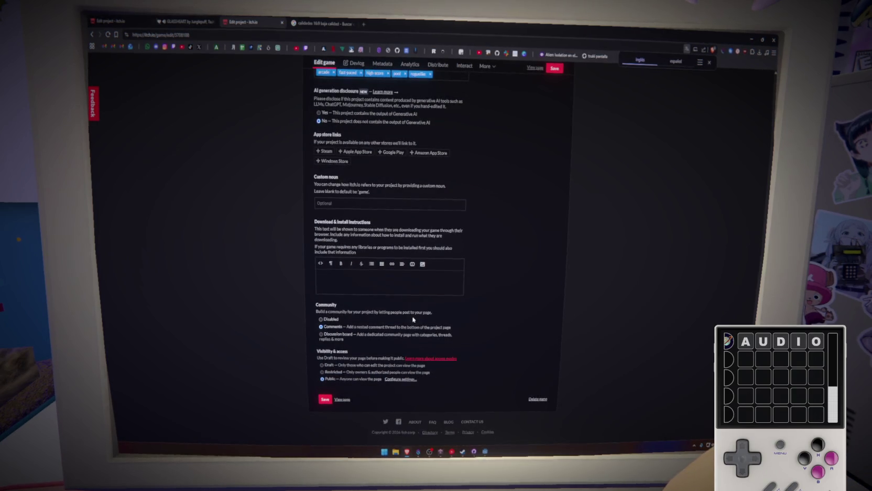
scroll(484, 349, up, 5)
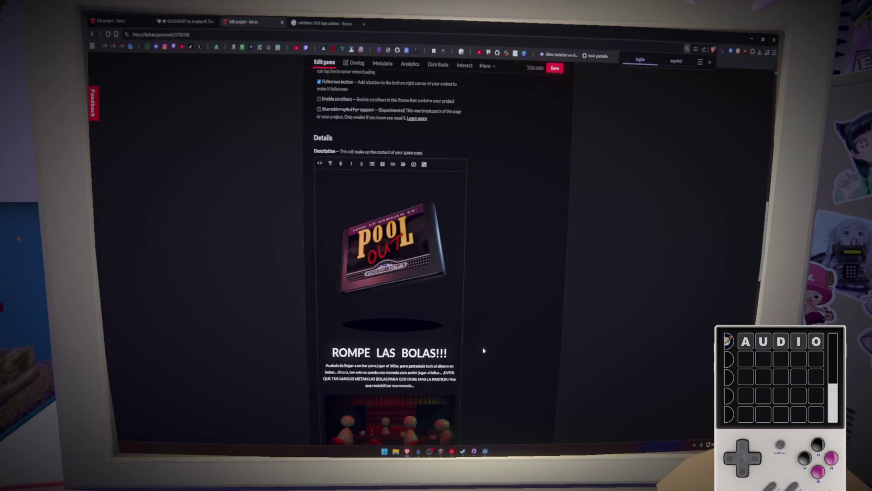
scroll(483, 349, up, 4)
scroll(484, 350, up, 3)
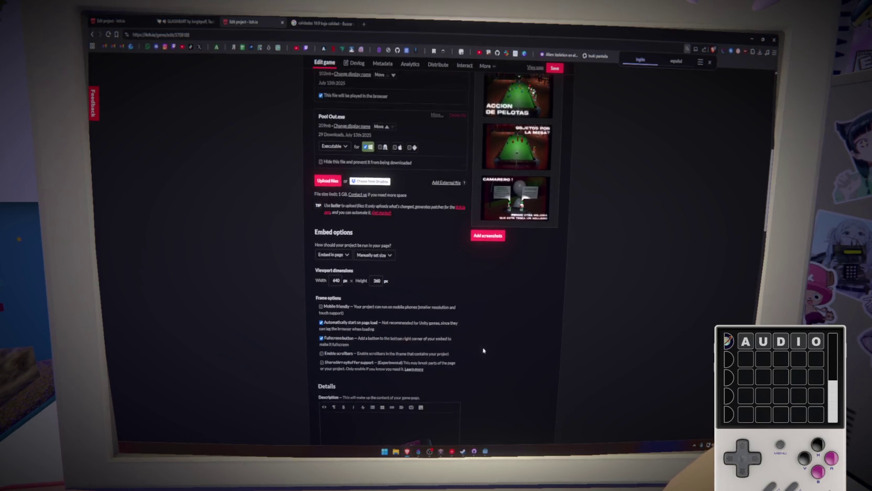
scroll(367, 328, down, 3)
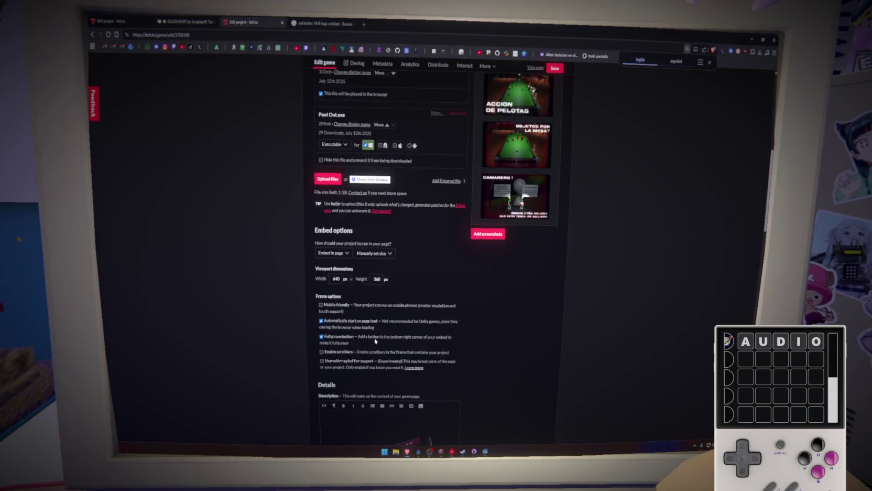
scroll(387, 296, up, 5)
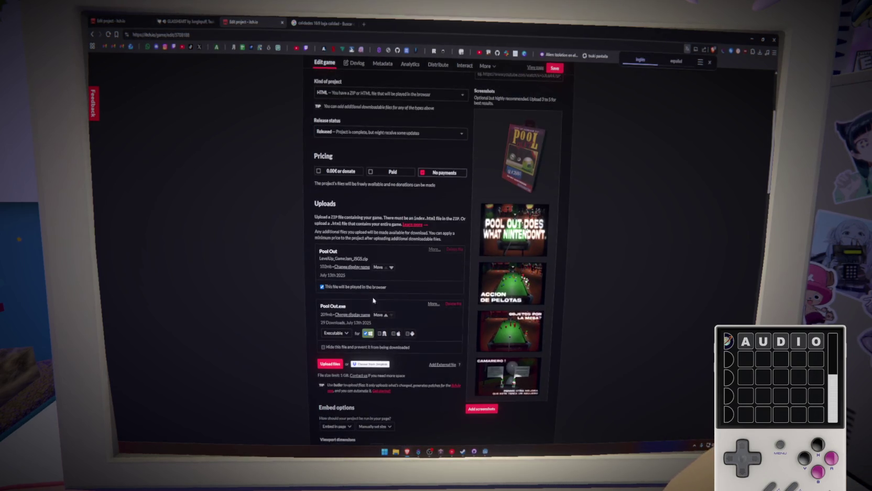
scroll(357, 295, up, 5)
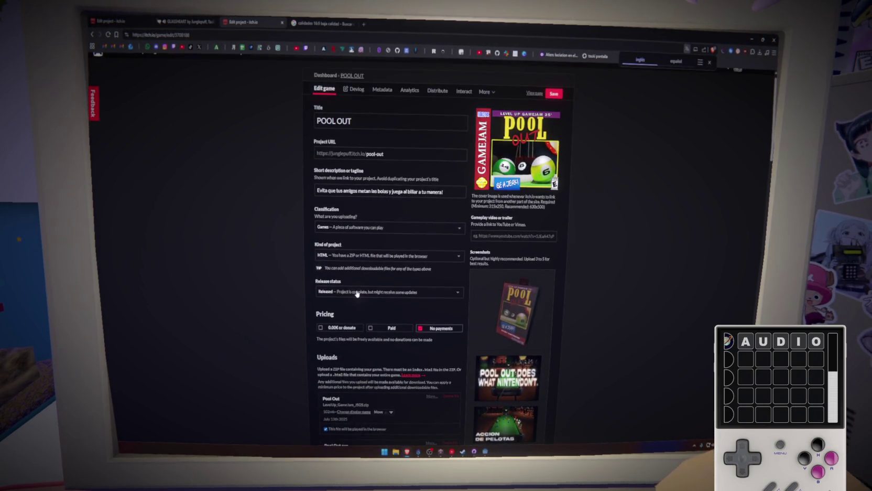
Check POOL OUT's interaction settings and view its published page in a new tab
click(466, 107)
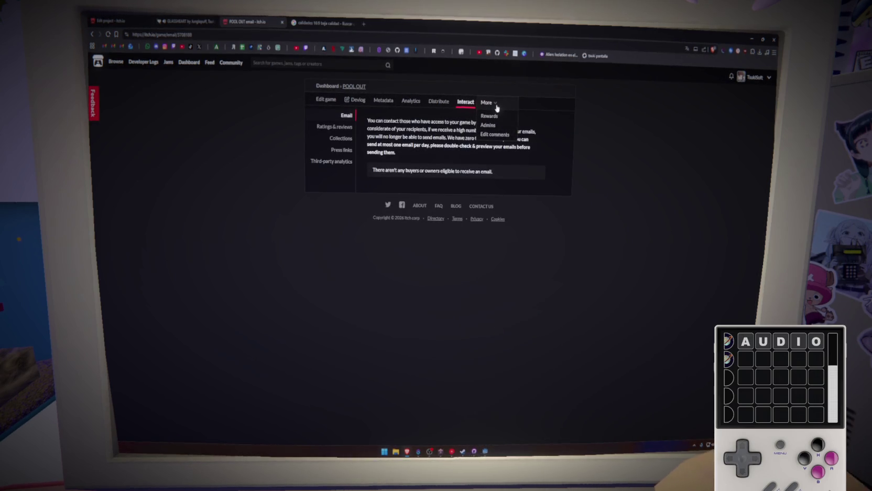
click(326, 99)
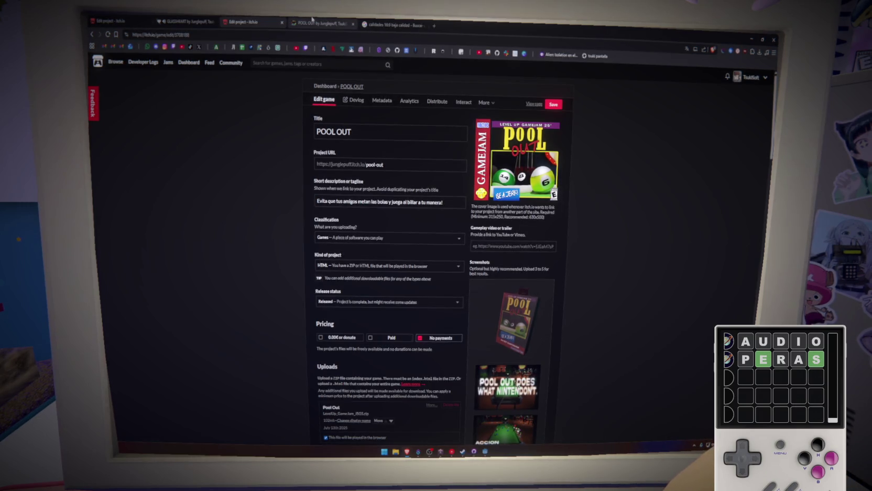
click(535, 104)
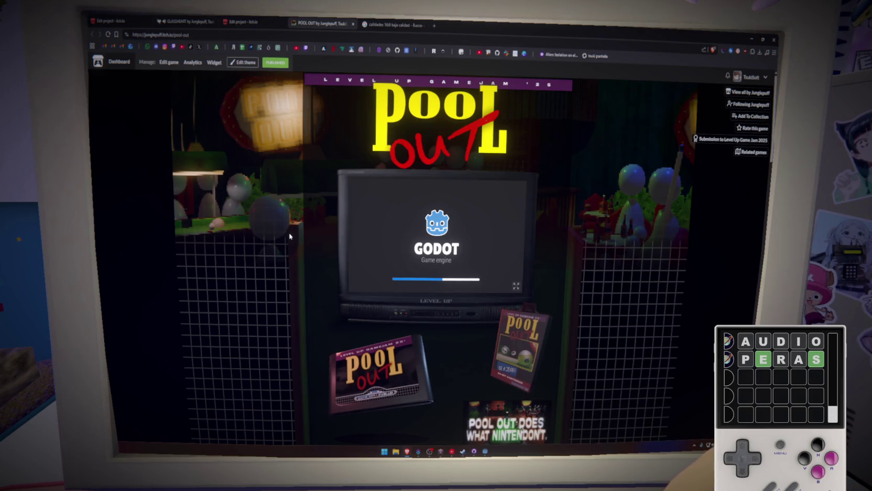
scroll(289, 236, down, 2)
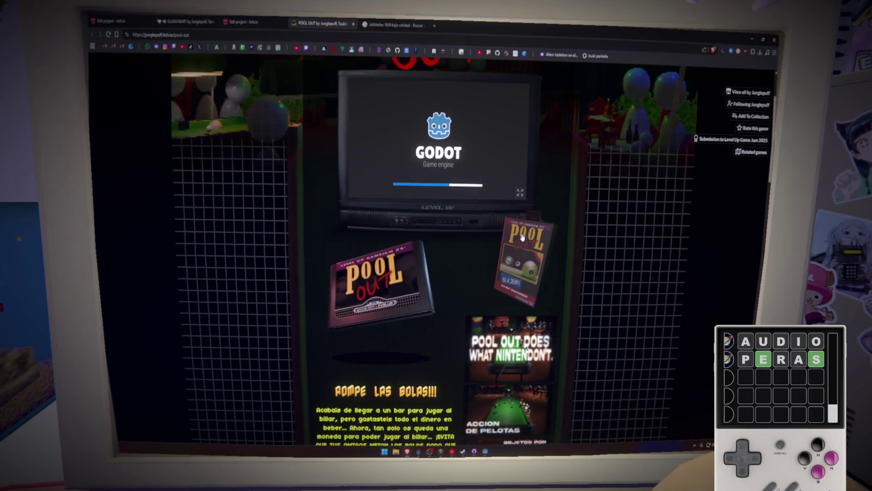
scroll(497, 274, down, 3)
scroll(497, 273, down, 2)
scroll(497, 274, up, 4)
Close the POOL OUT page and return to the Glass Heart game page
click(246, 22)
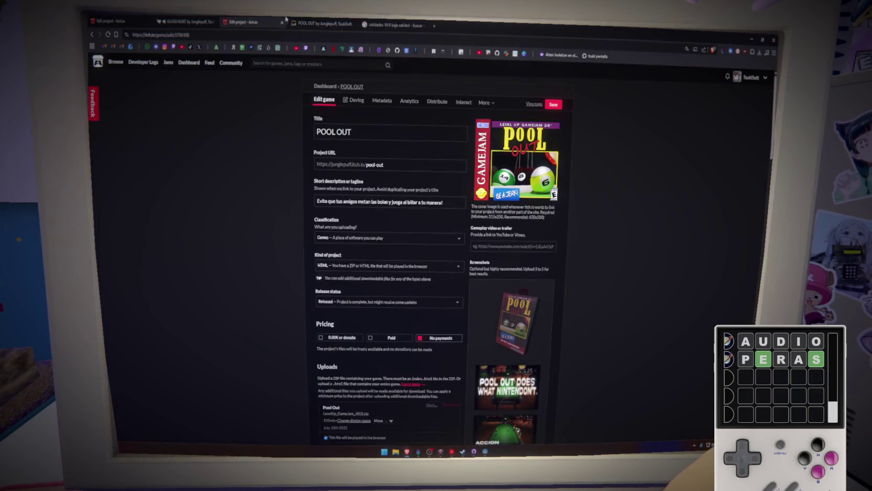
click(353, 23)
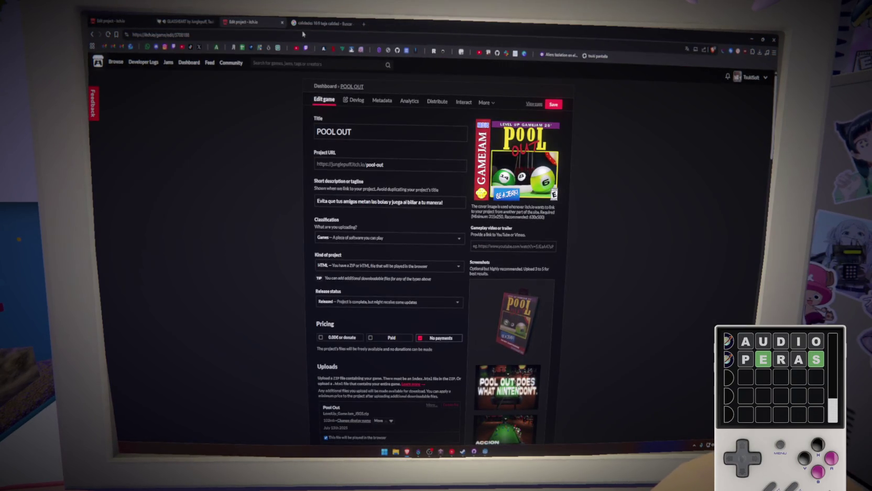
click(154, 22)
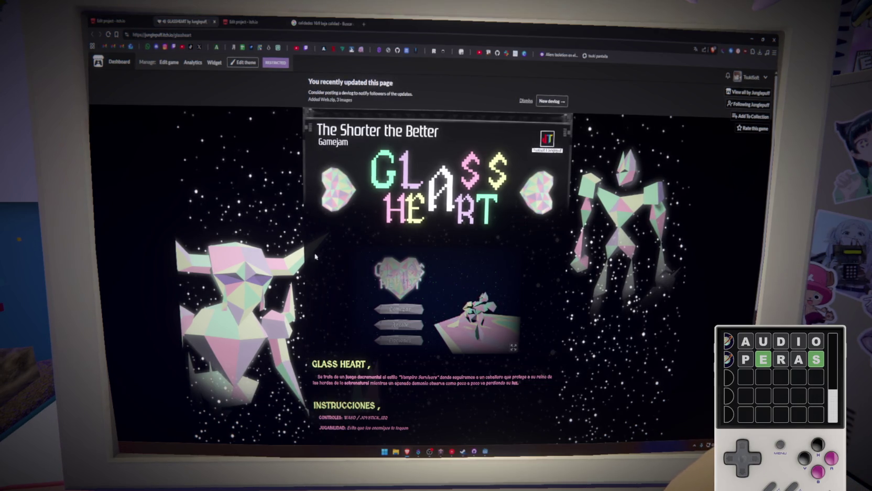
Set the Glass Heart page theme's Screenshots layout to Sidebar
scroll(398, 341, down, 5)
scroll(398, 341, up, 8)
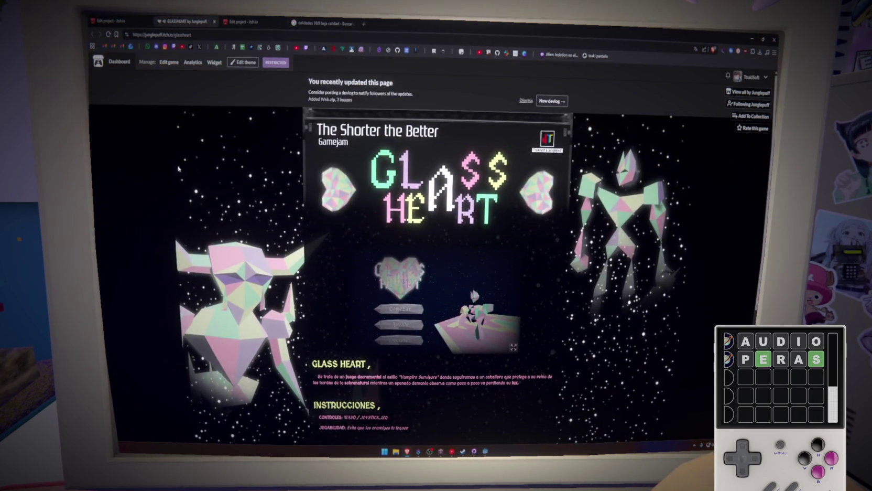
click(243, 62)
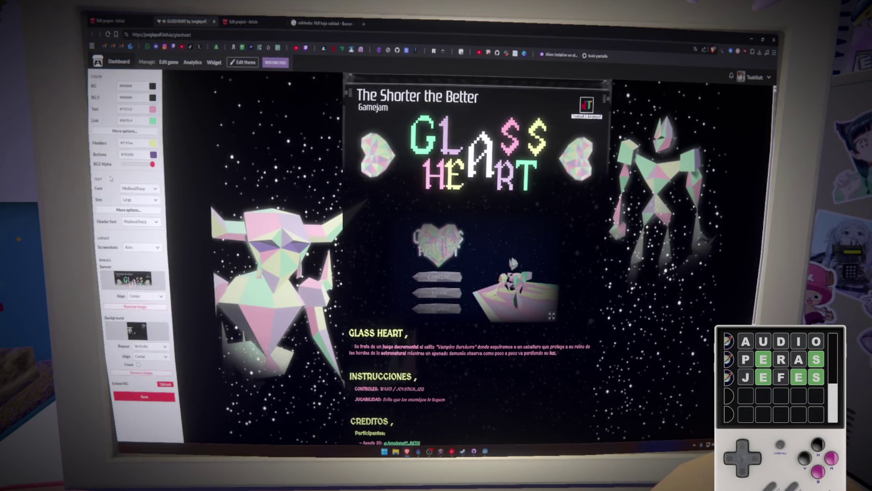
click(136, 247)
click(131, 262)
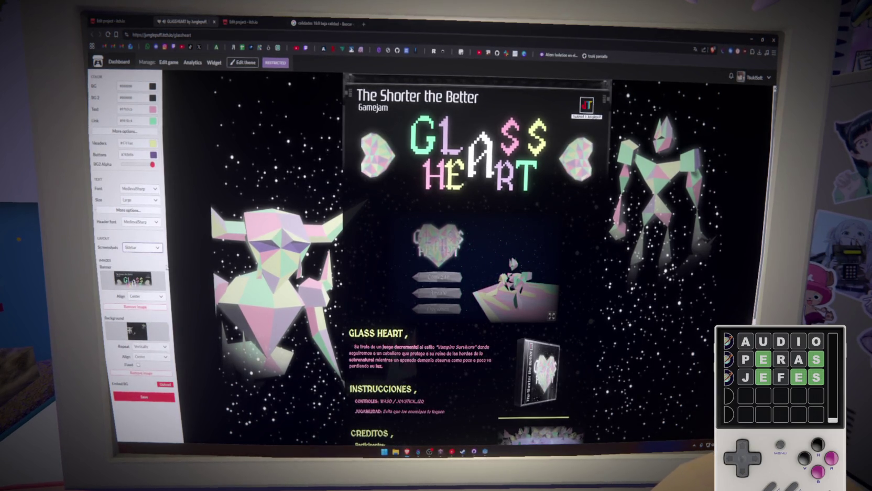
Review the updated page layout, then return to the Google search results
scroll(424, 298, down, 5)
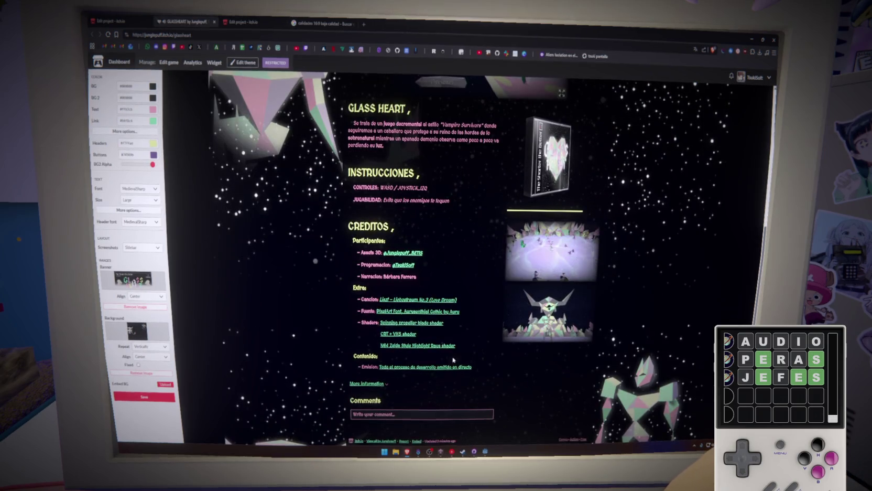
scroll(453, 360, up, 4)
scroll(454, 360, down, 3)
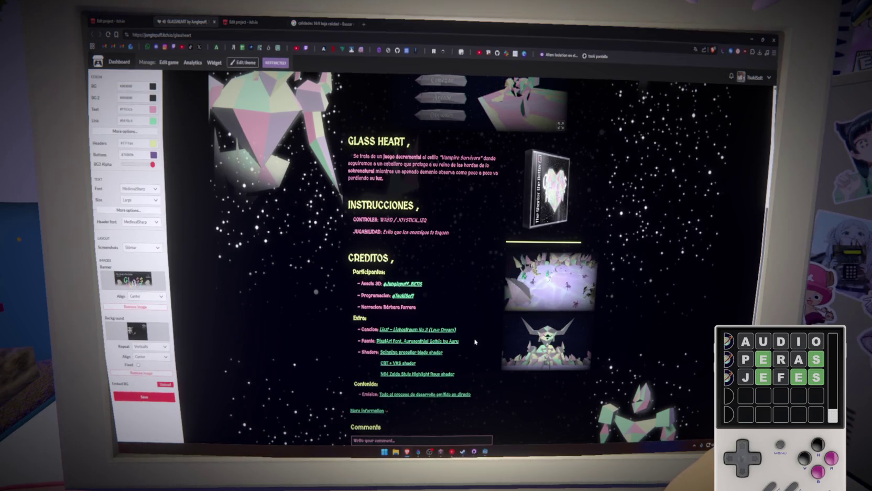
scroll(467, 338, up, 3)
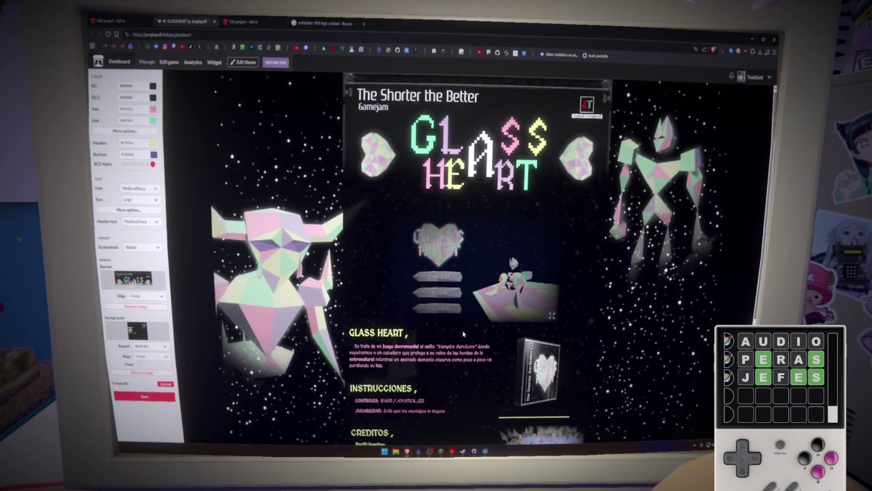
scroll(463, 334, down, 2)
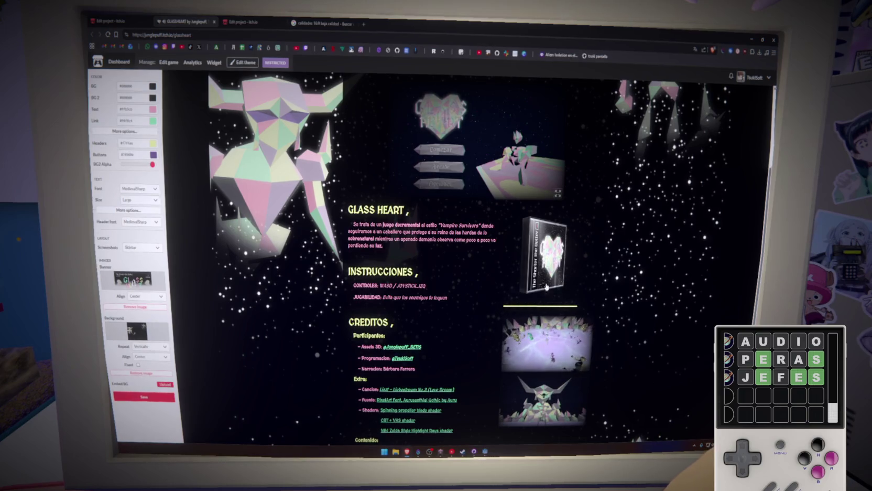
scroll(490, 310, down, 2)
scroll(490, 310, up, 5)
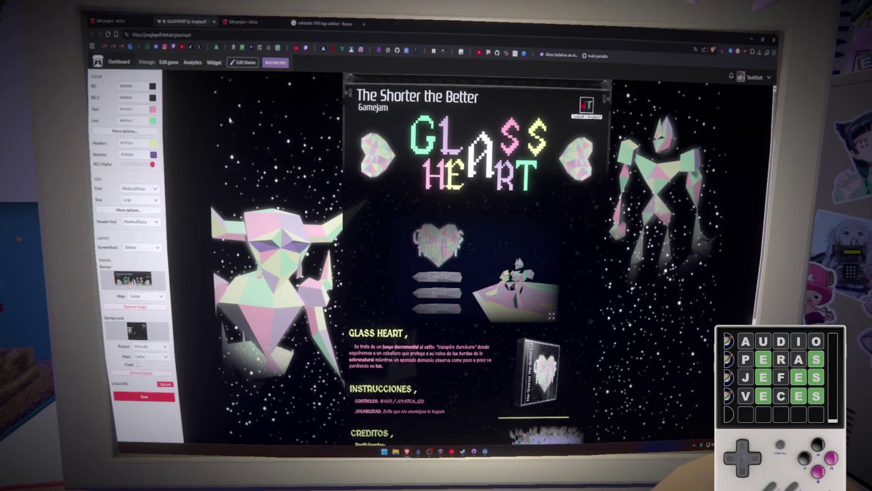
click(317, 20)
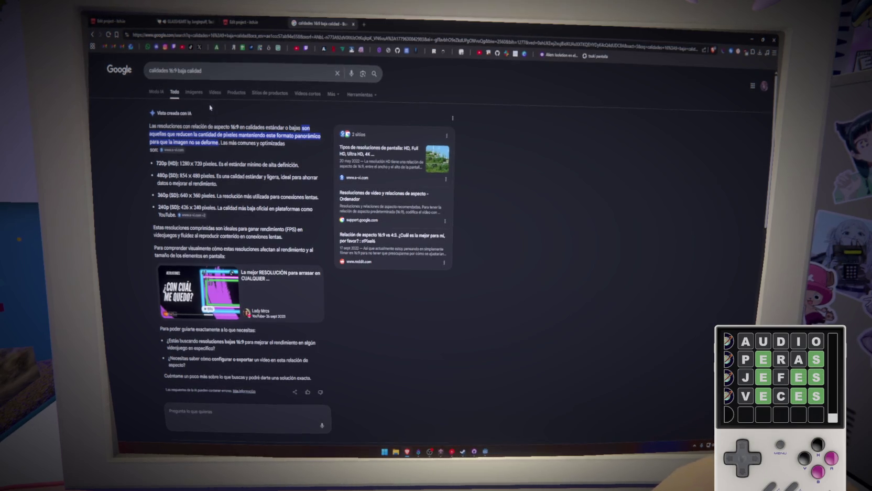
Save the Glass Heart embed viewport as 854 × 480 after rechecking the low resolutions
click(244, 22)
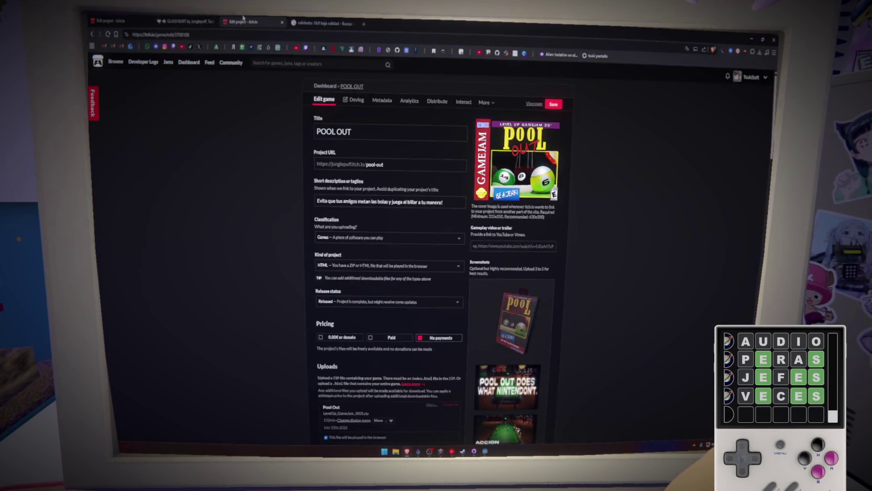
click(186, 22)
click(130, 18)
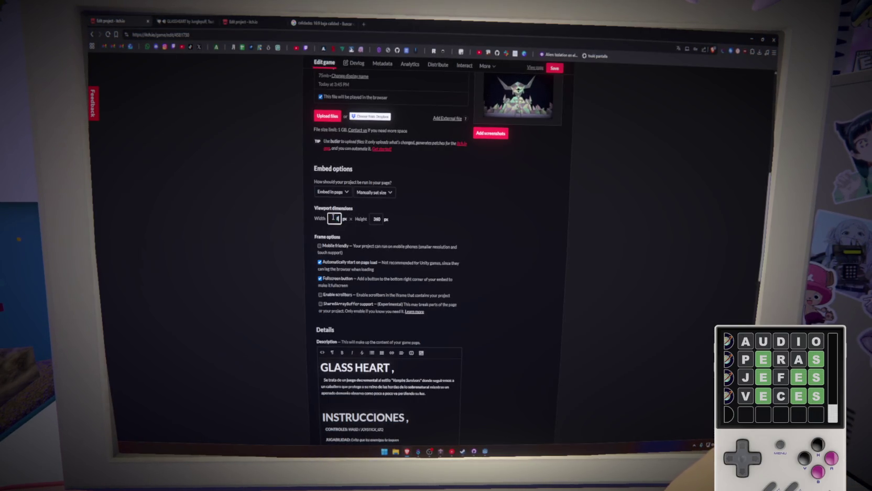
click(317, 23)
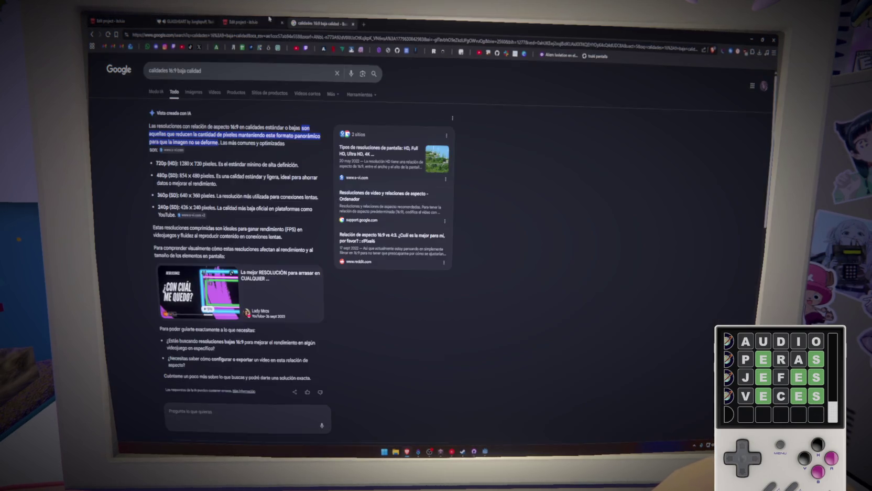
click(142, 19)
text(480)
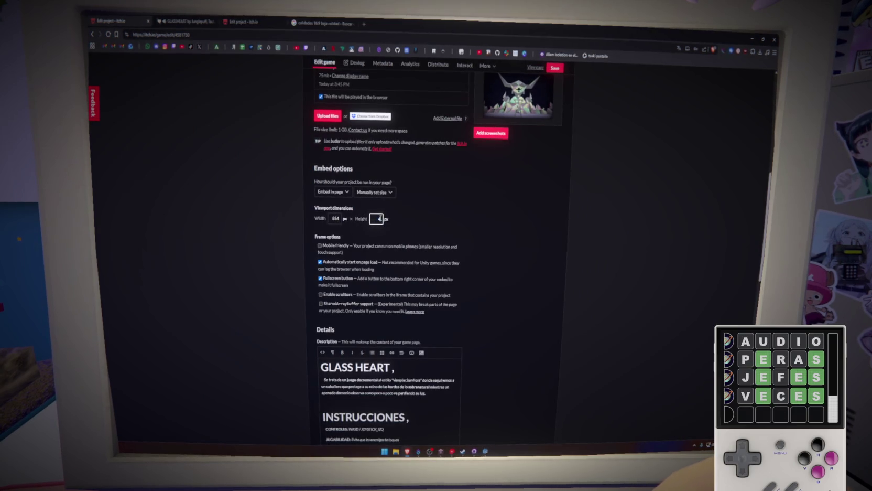
key(Return)
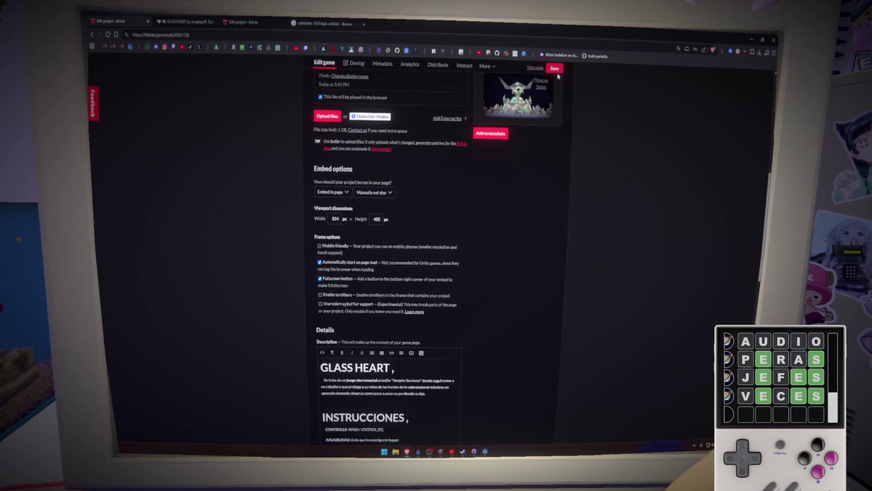
Close the outdated game page and search tabs, then open the public game page
click(213, 20)
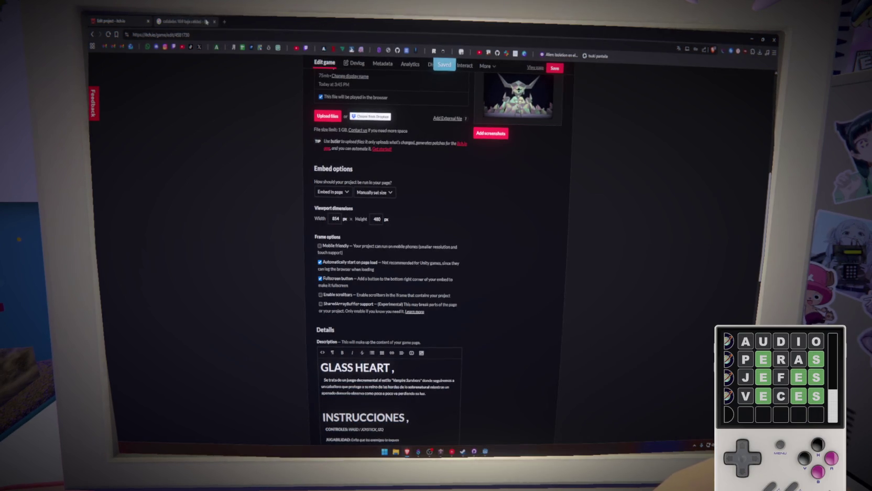
click(214, 21)
click(529, 69)
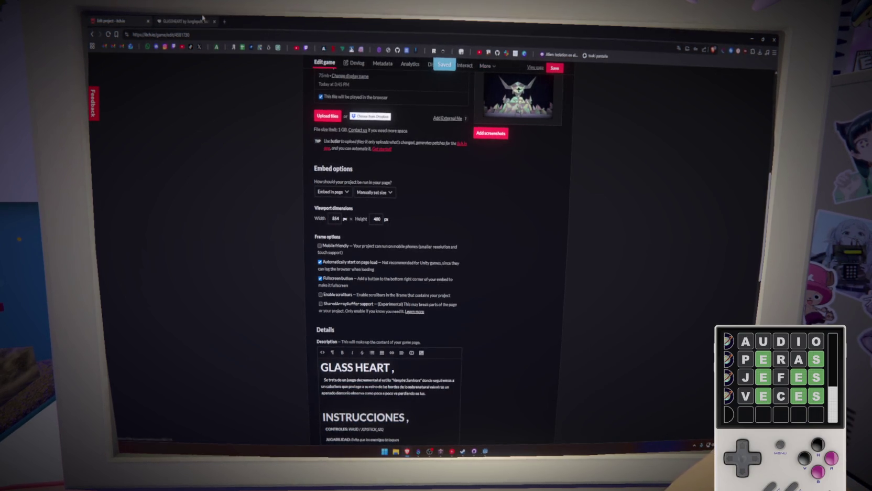
scroll(376, 199, down, 5)
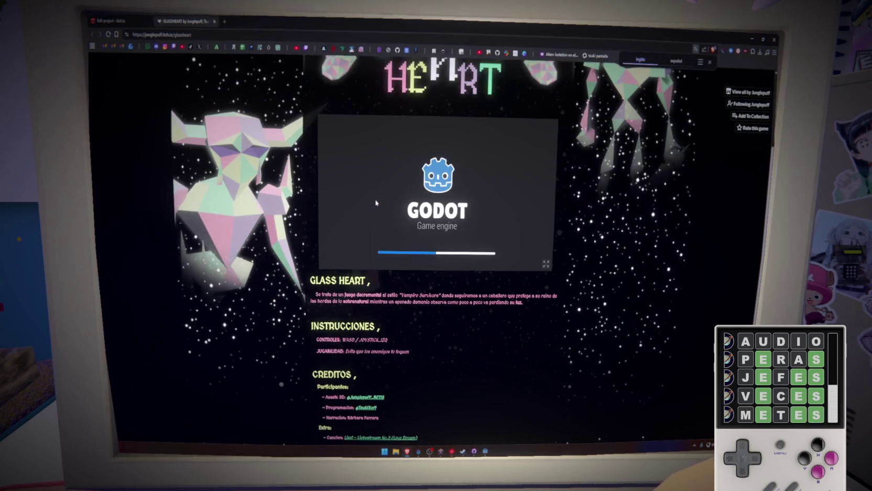
Change the theme's Screenshots layout from Auto to Sidebar, save, and enable Embed BG
scroll(376, 202, up, 3)
scroll(376, 202, down, 2)
scroll(290, 136, up, 5)
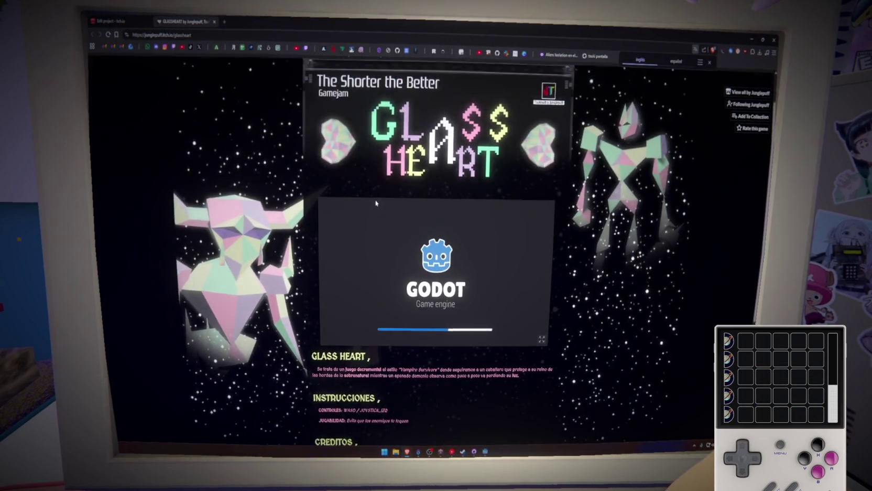
click(241, 63)
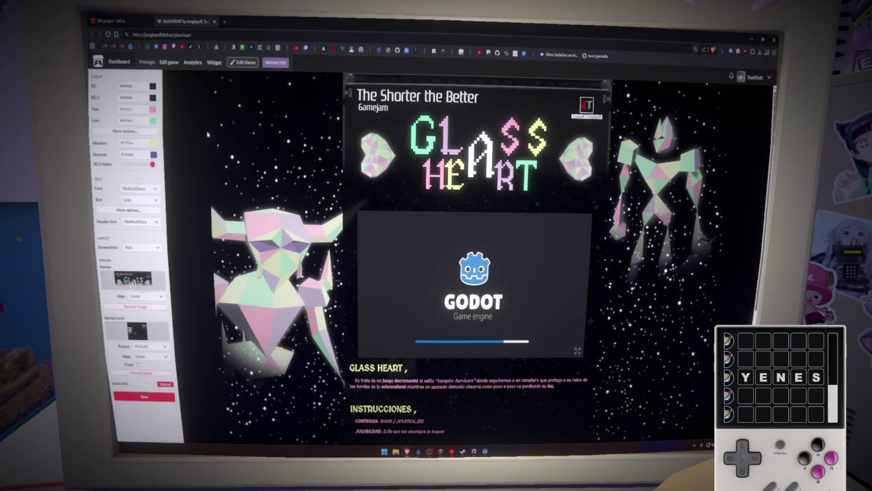
click(141, 247)
click(139, 258)
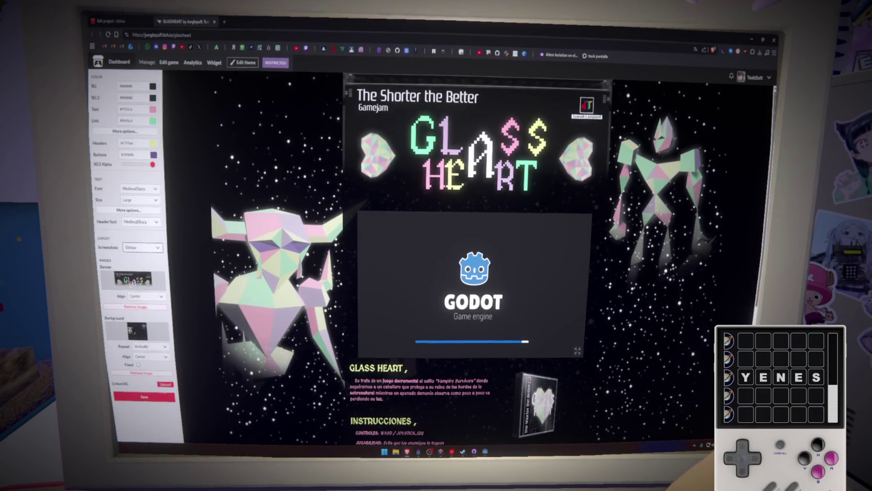
click(155, 396)
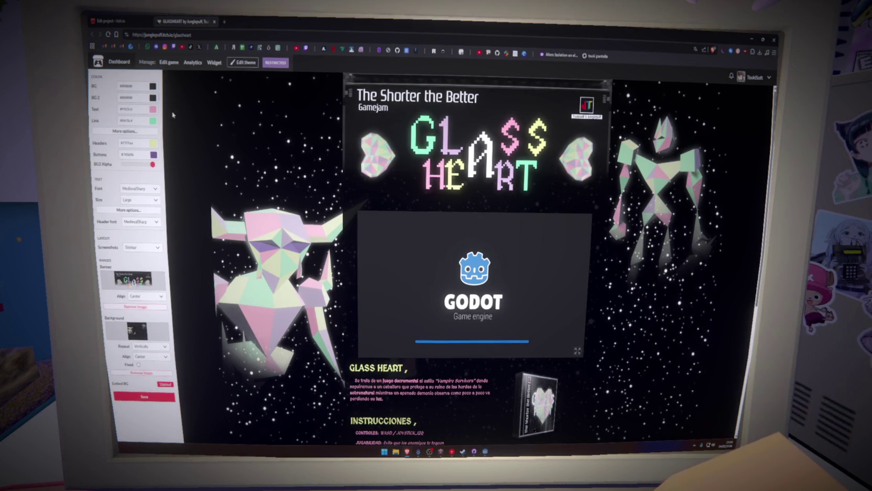
click(239, 64)
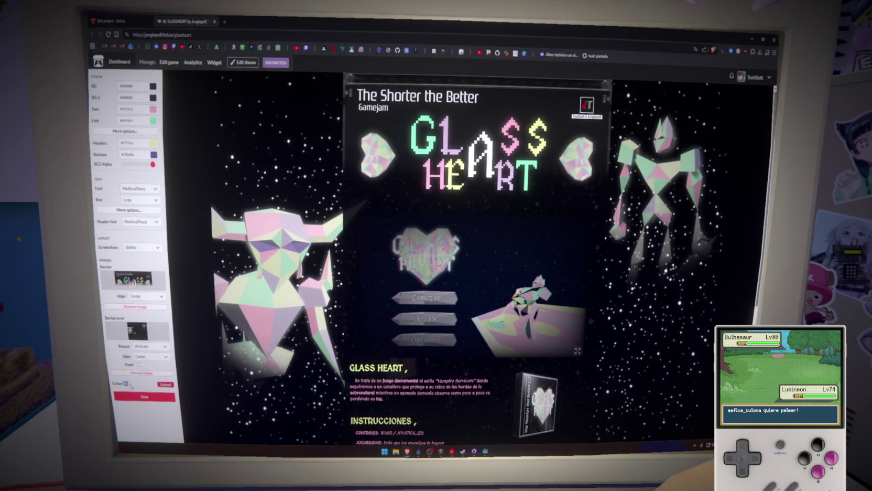
Upload a screenshot from Imágenes > Capt as the embed background, adjust Color 2 and Alpha, and save
click(166, 384)
click(111, 124)
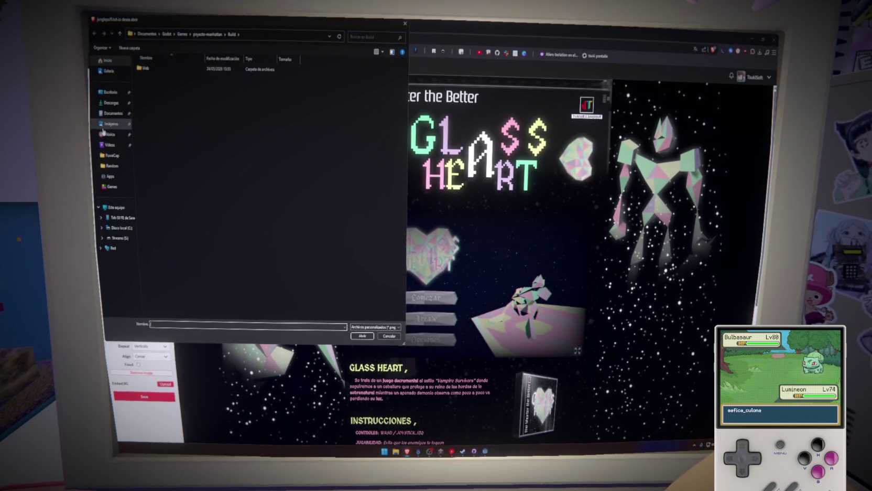
double_click(150, 92)
click(180, 84)
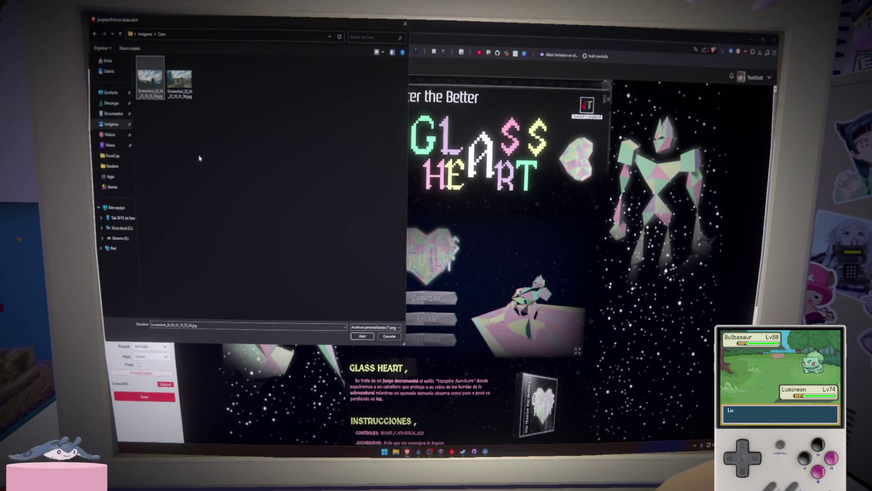
click(362, 335)
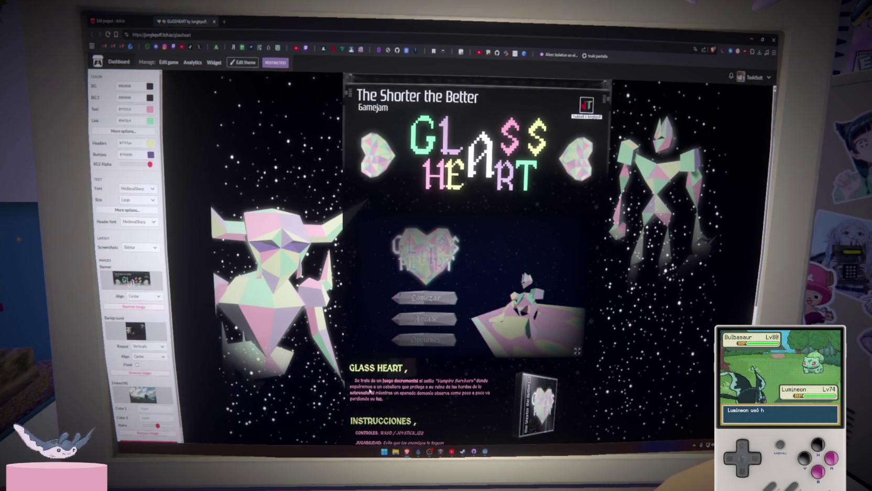
scroll(131, 367, down, 5)
scroll(451, 374, up, 3)
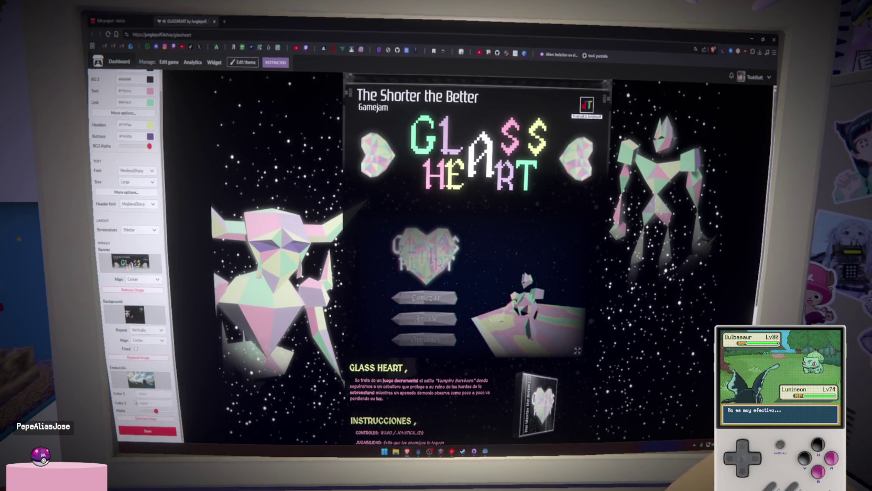
click(127, 402)
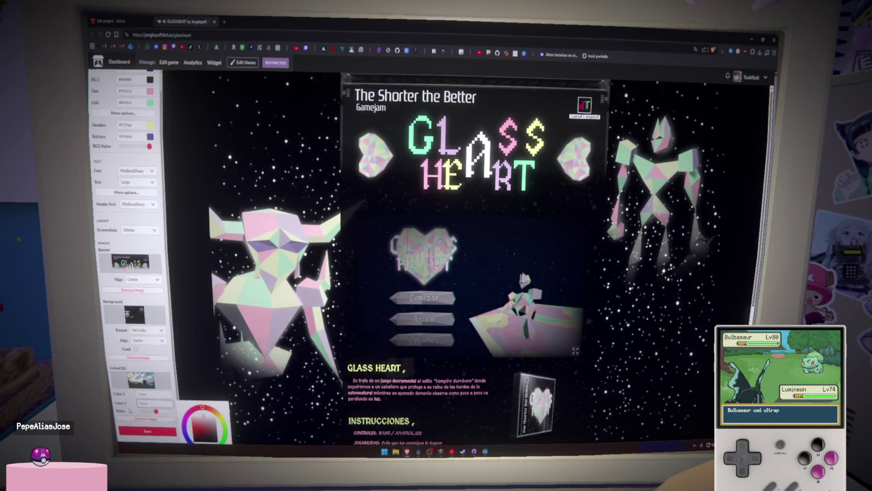
click(155, 412)
click(147, 432)
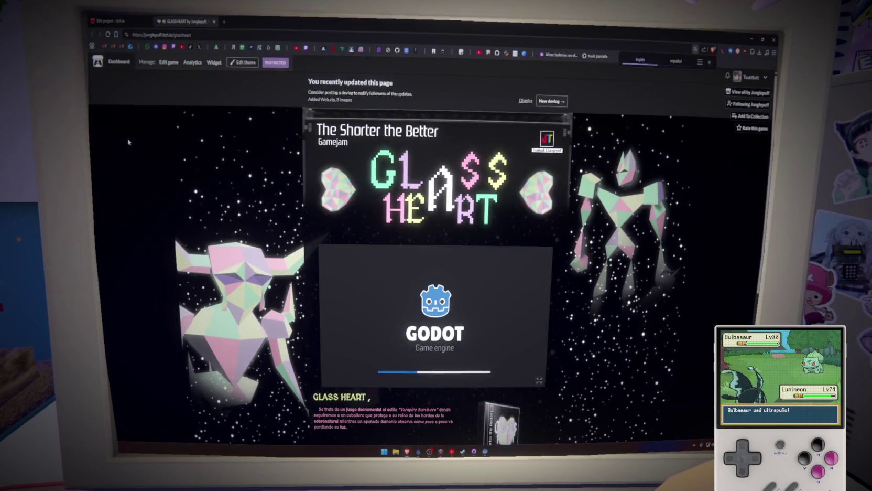
Reopen the page theme editor, review the header font options, and save the theme again
scroll(294, 278, down, 5)
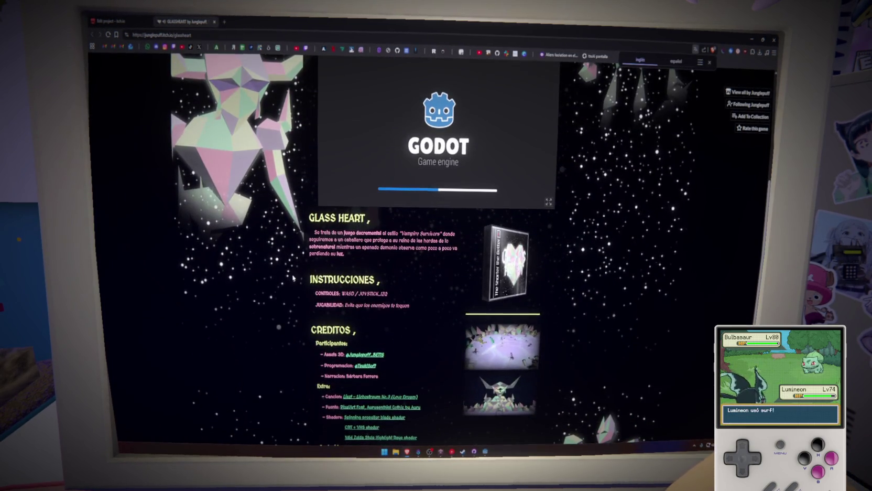
scroll(293, 278, down, 3)
scroll(293, 277, up, 8)
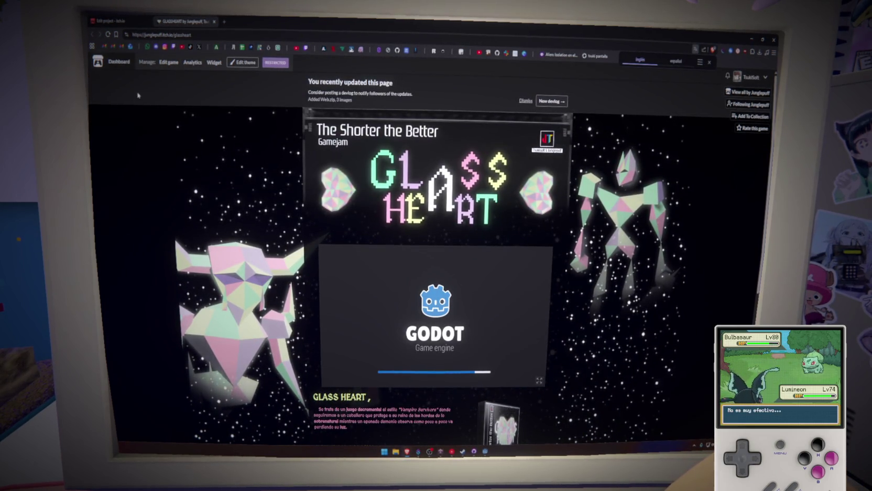
click(239, 63)
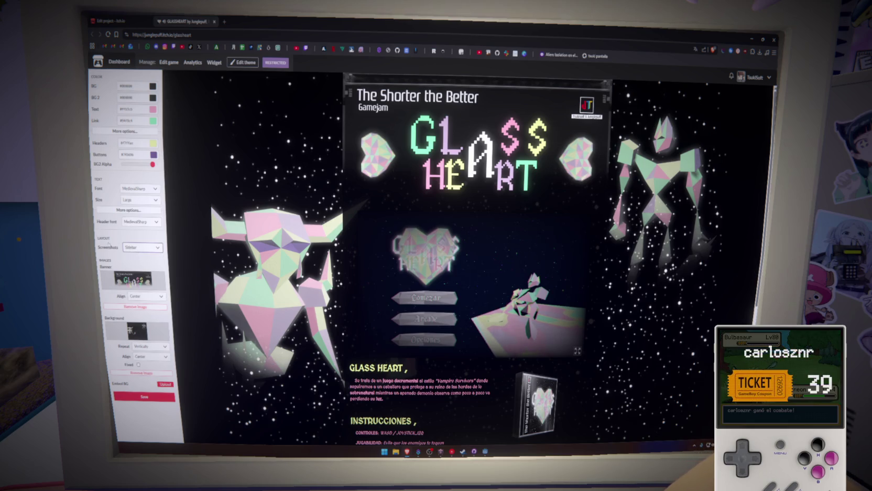
click(140, 222)
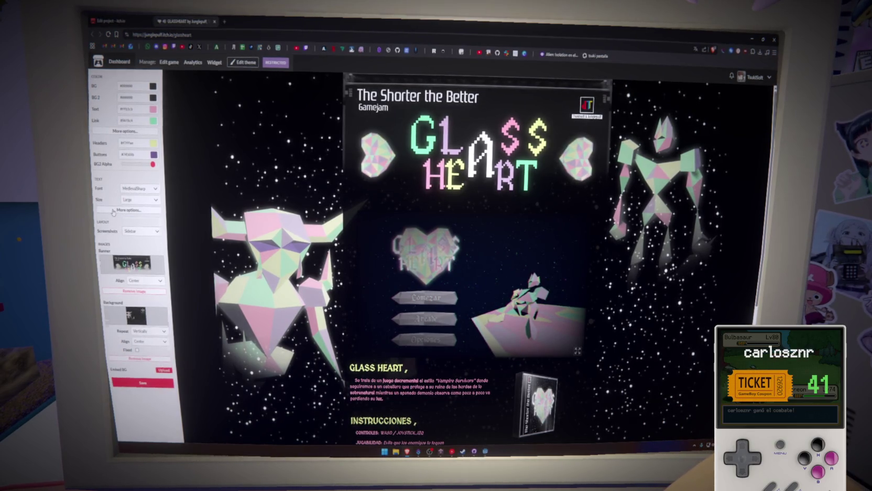
click(145, 400)
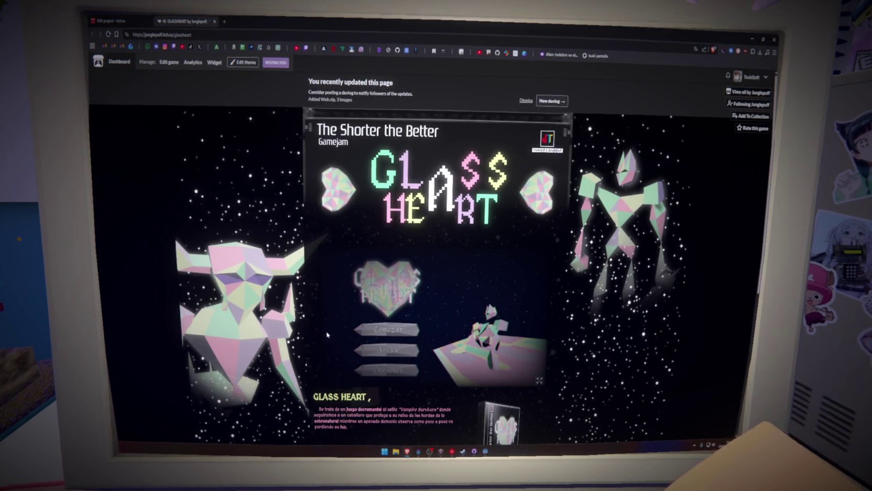
key(ctrl+shift+Tab)
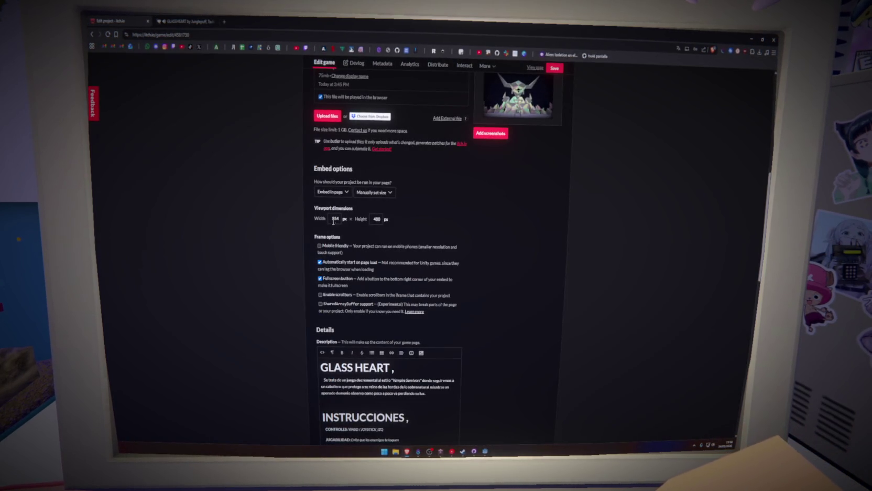
Save the embed width change and reload the public Glass Heart page to test it
double_click(334, 219)
text(900)
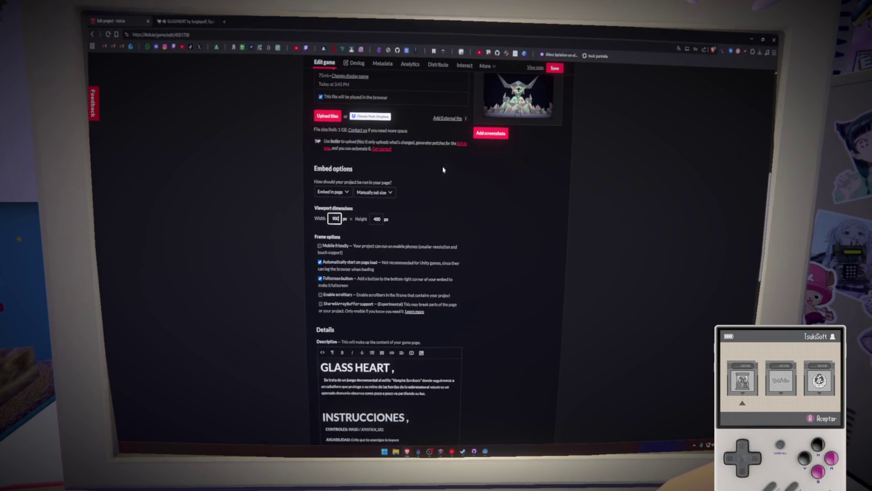
click(556, 70)
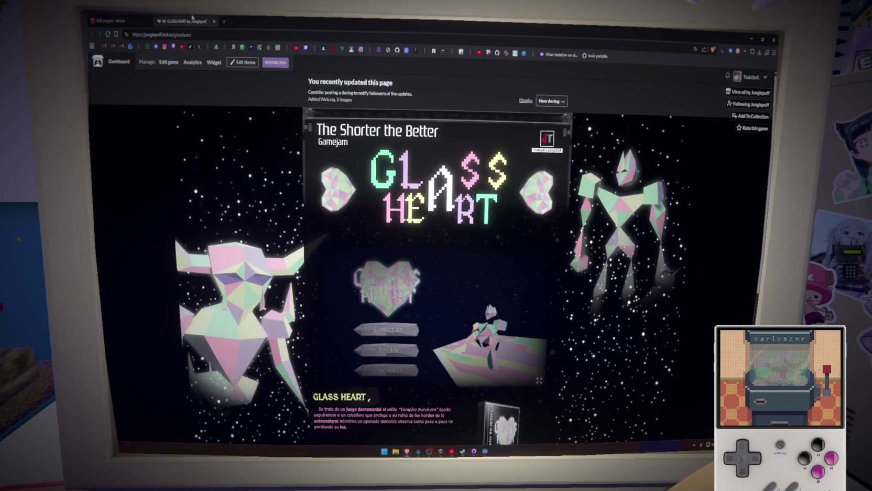
click(183, 21)
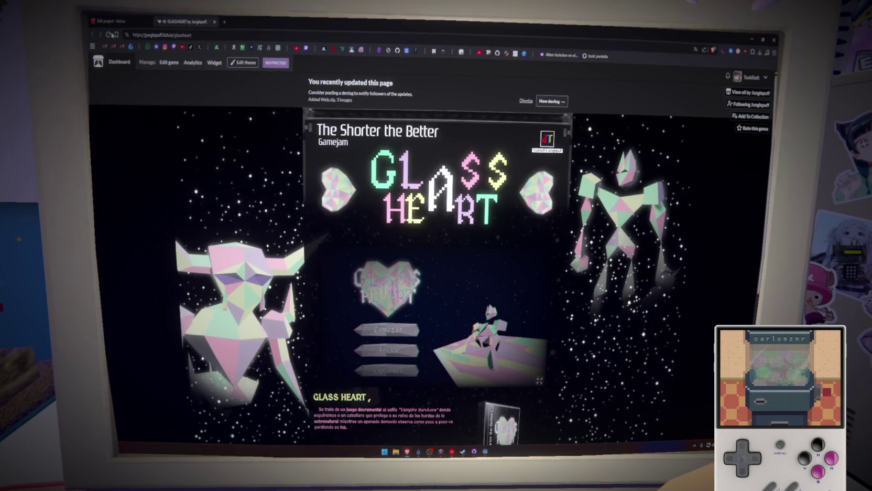
click(108, 35)
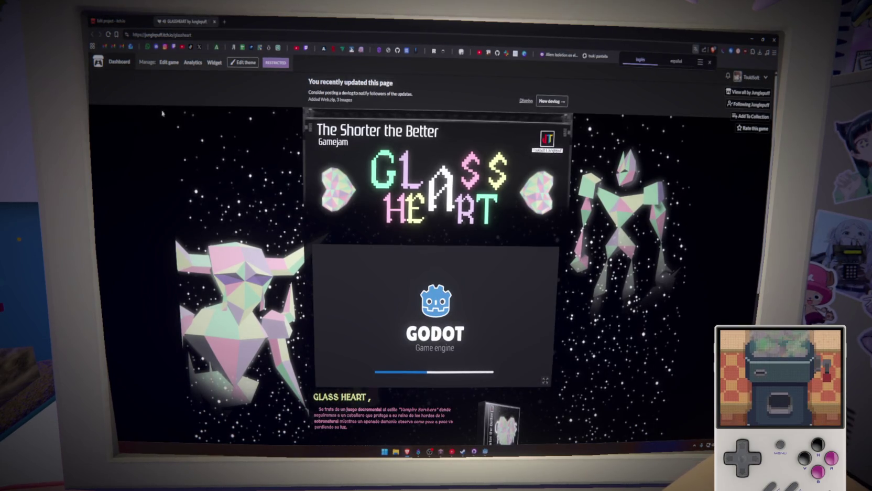
key(ctrl+Tab)
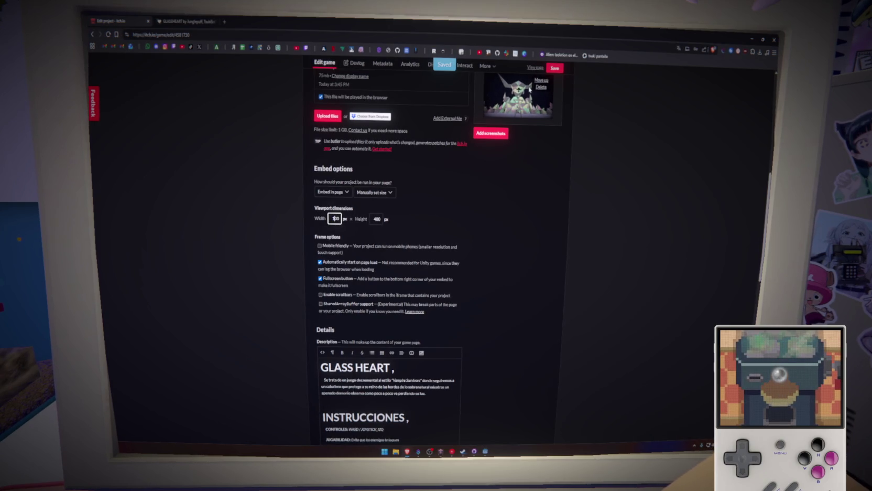
key(ctrl+Tab)
click(109, 35)
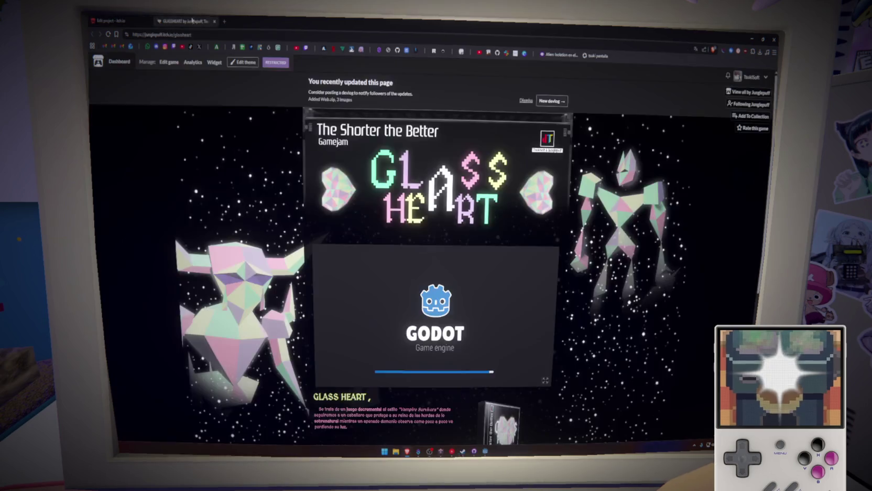
click(109, 34)
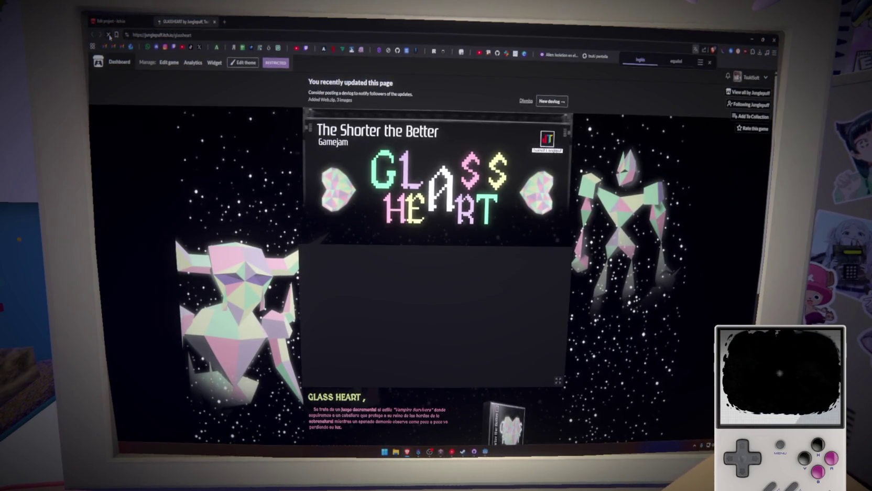
key(ctrl+Tab)
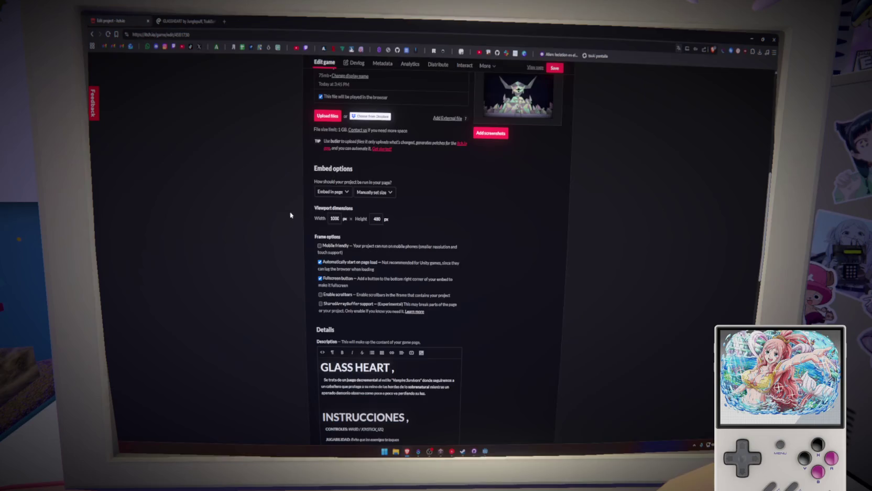
Replace the 1000 embed width with 936 and save it
drag(331, 218, 359, 223)
text(980)
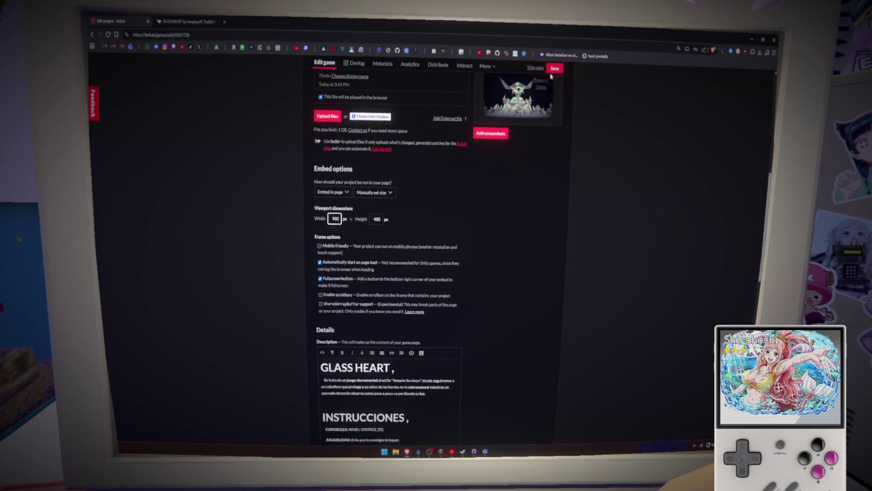
click(215, 25)
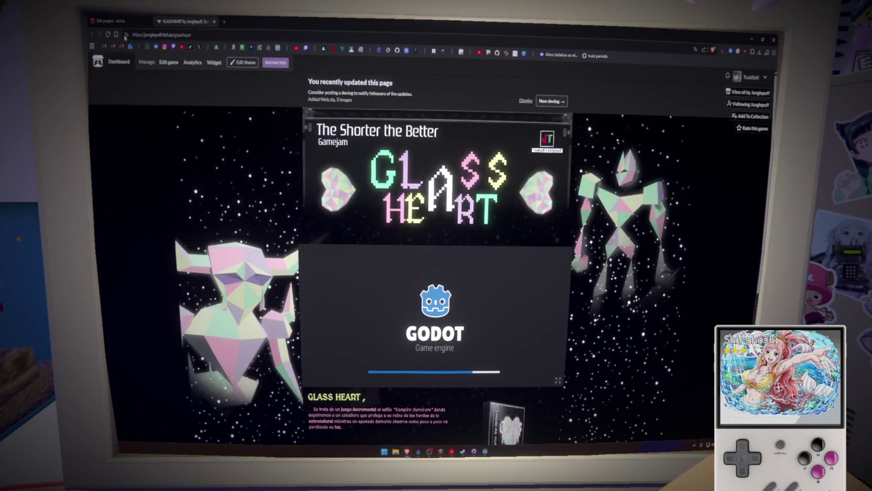
click(110, 21)
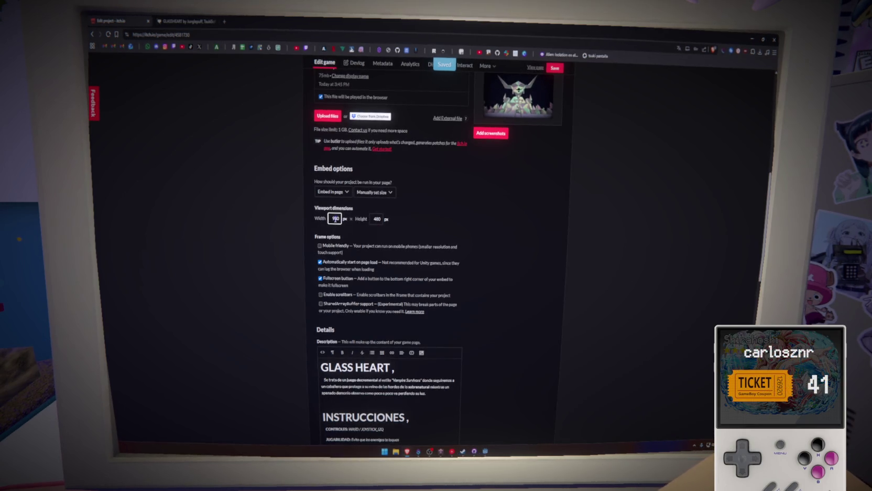
click(192, 20)
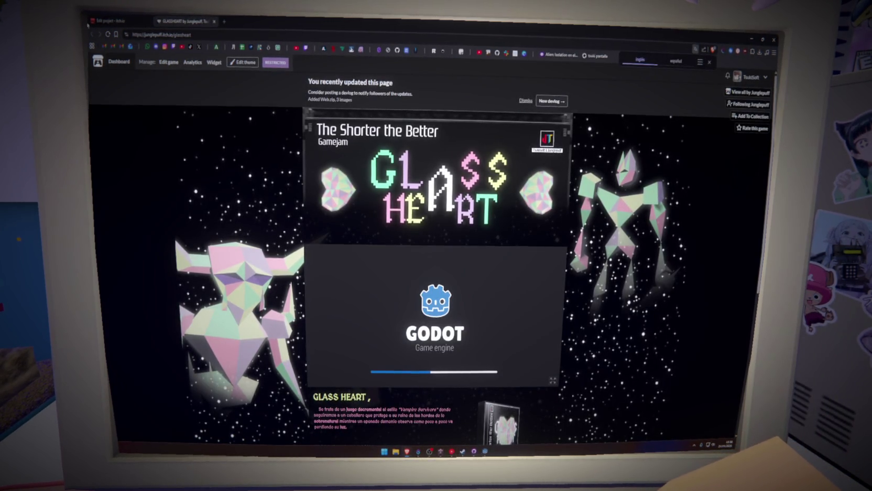
click(111, 21)
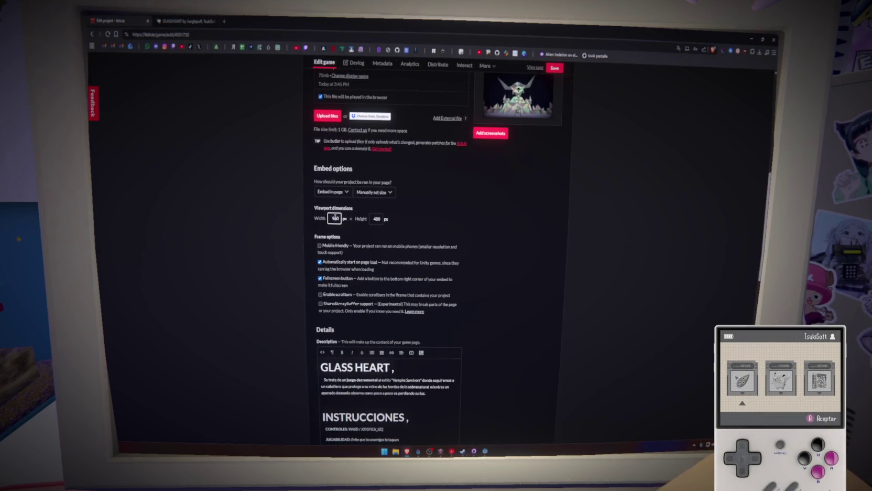
key(Return)
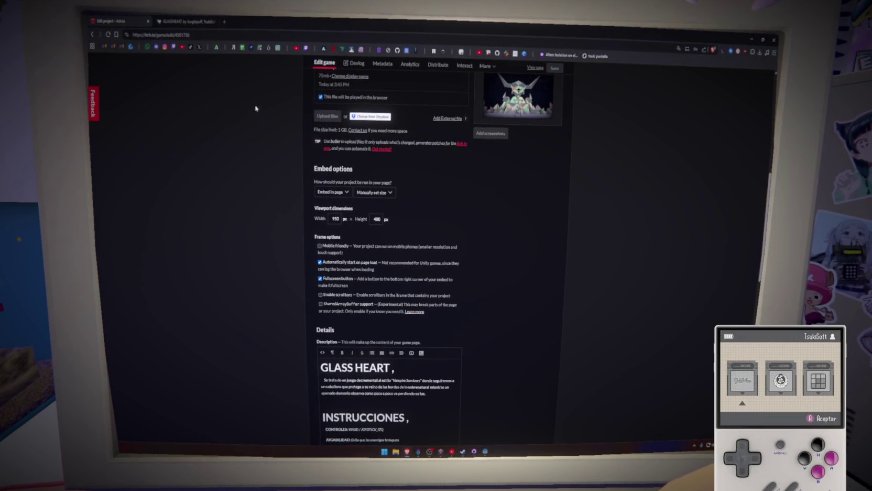
click(178, 19)
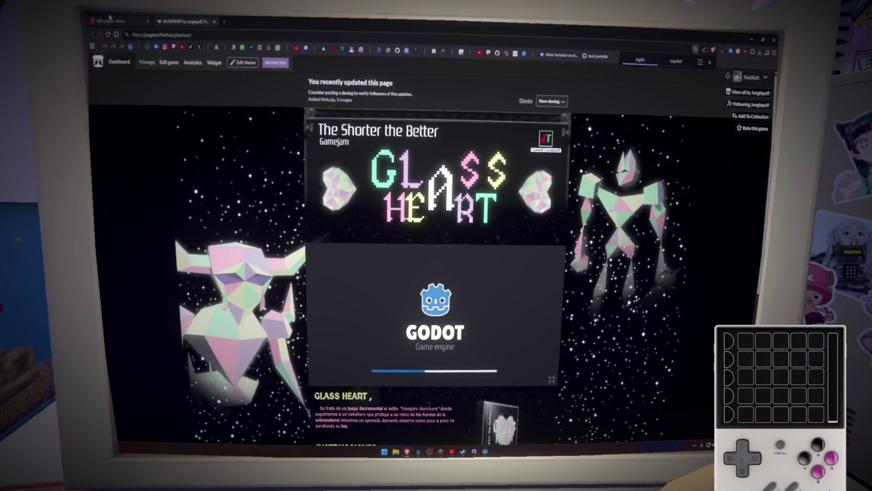
click(113, 21)
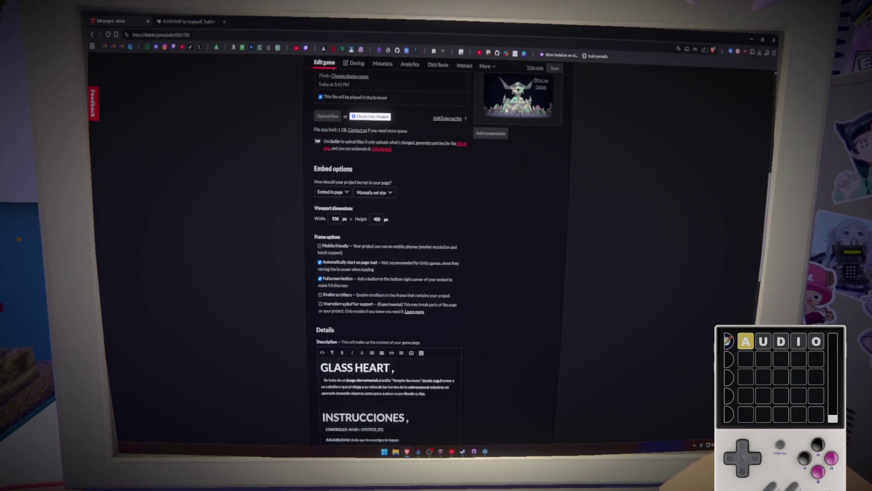
Check the game page at 936 px, then start a '936' search in a new tab
click(184, 21)
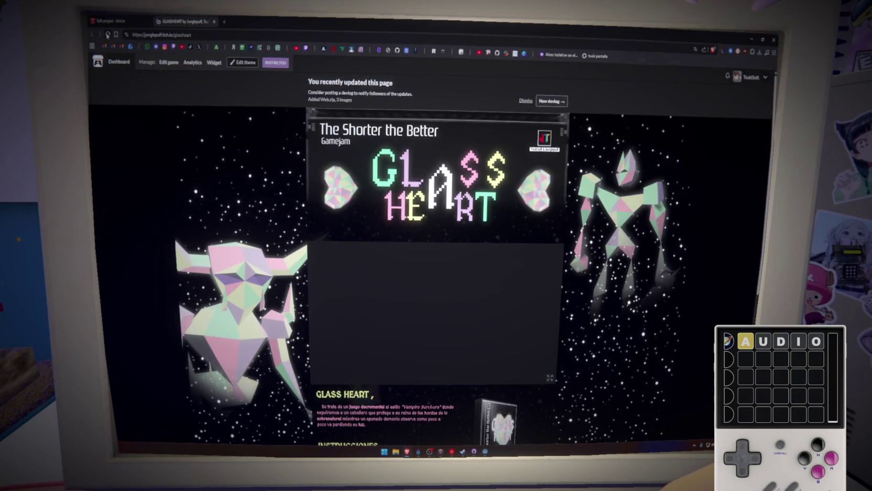
scroll(325, 257, down, 5)
scroll(325, 257, up, 5)
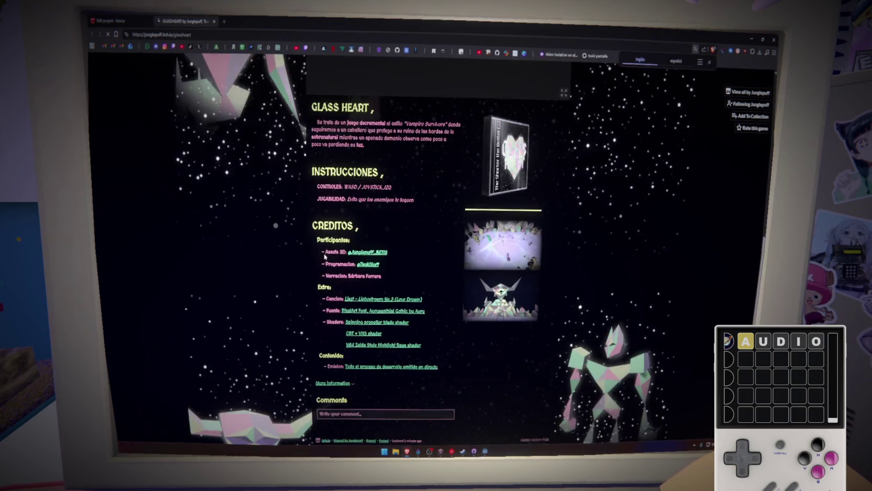
click(108, 21)
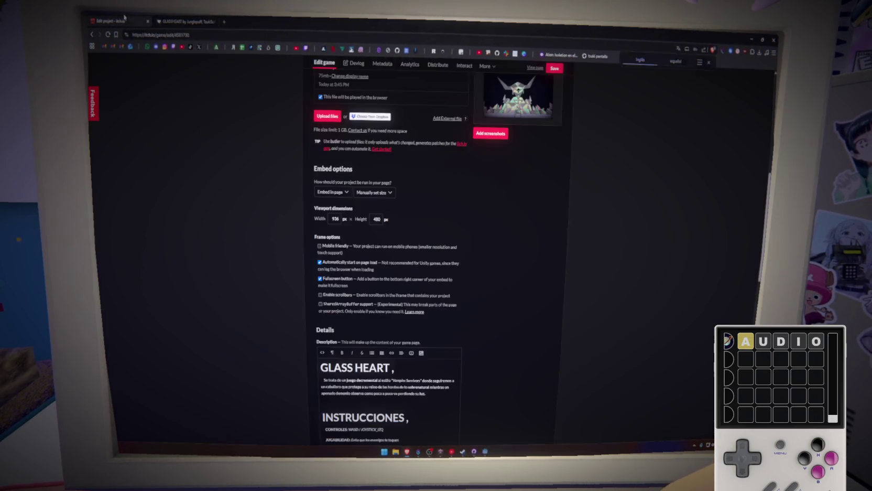
click(224, 21)
text(936)
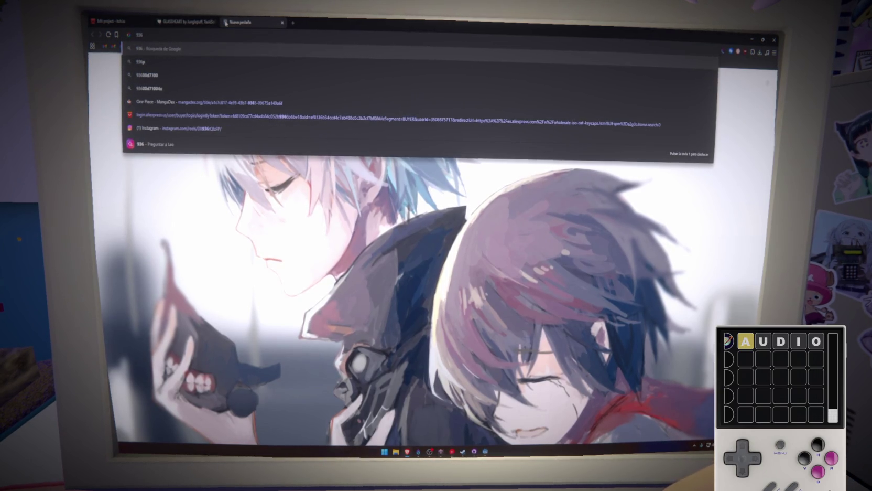
text(x)
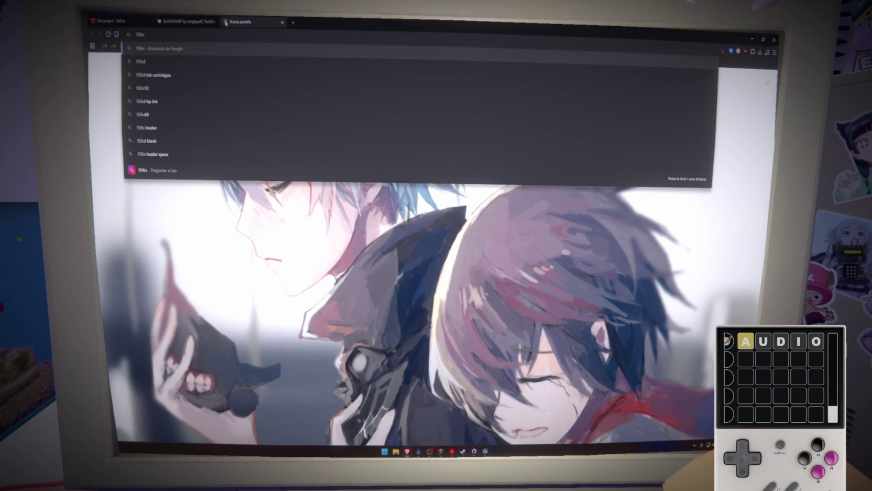
Search Google for '936p resolution'
key(BackSpace)
text(p)
key(Down)
key(Return)
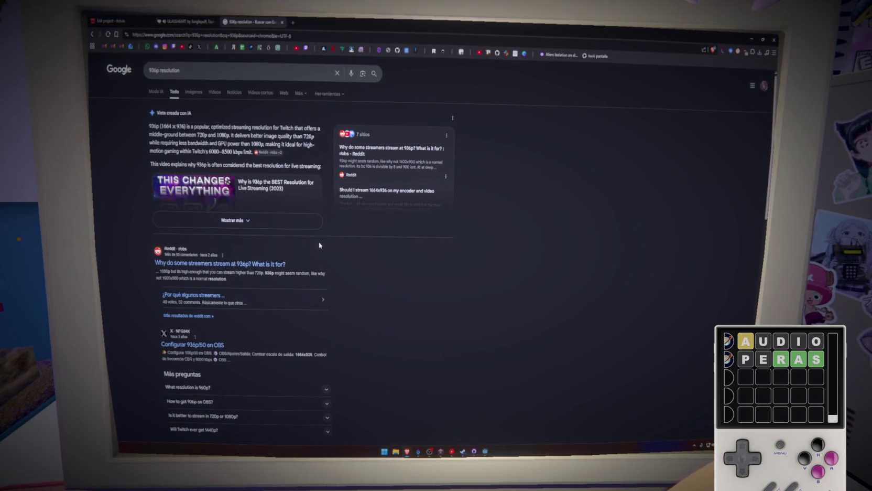
Compare the Glass Heart page with the 936p results, start a new query, and launch the calculator
key(ctrl+shift+Tab)
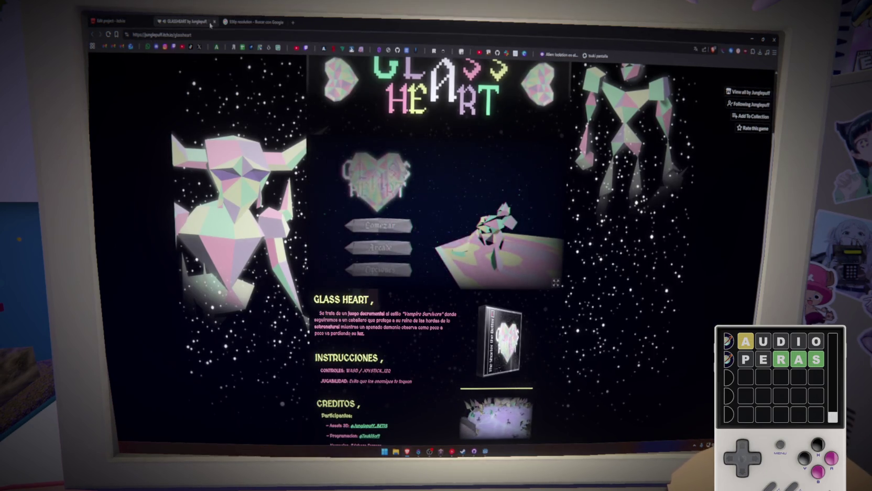
click(130, 18)
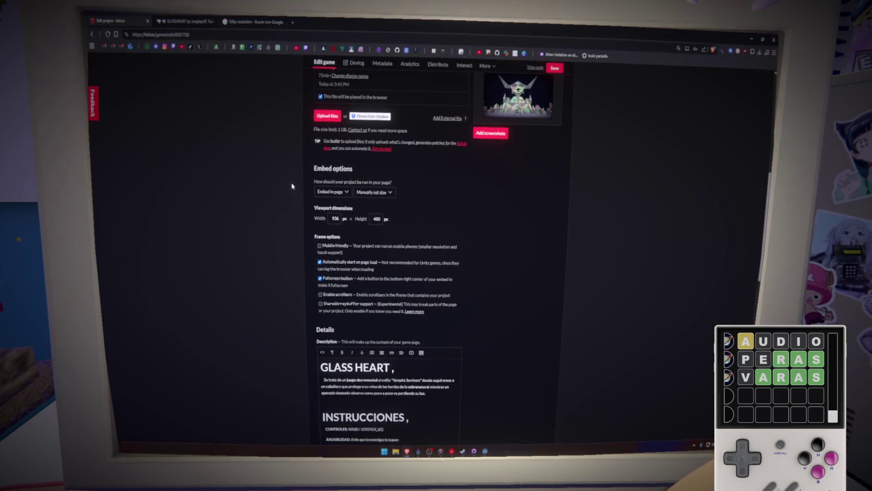
click(244, 20)
key(ctrl+shift+Tab)
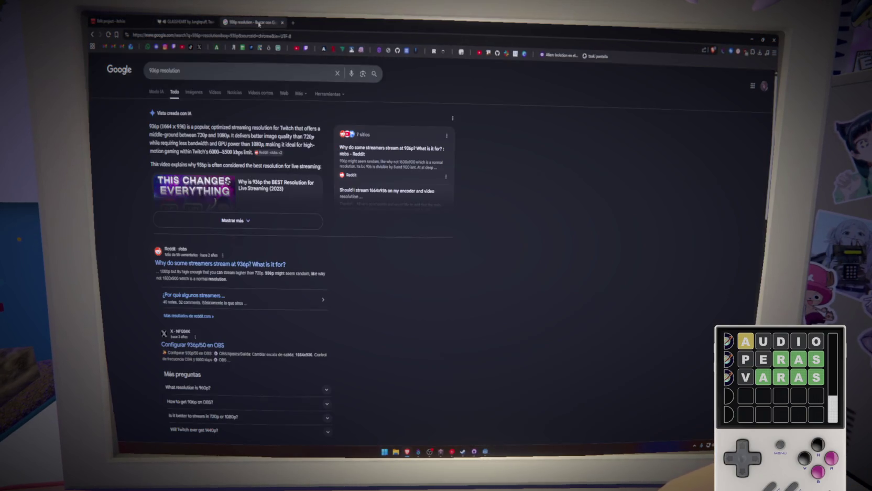
click(251, 22)
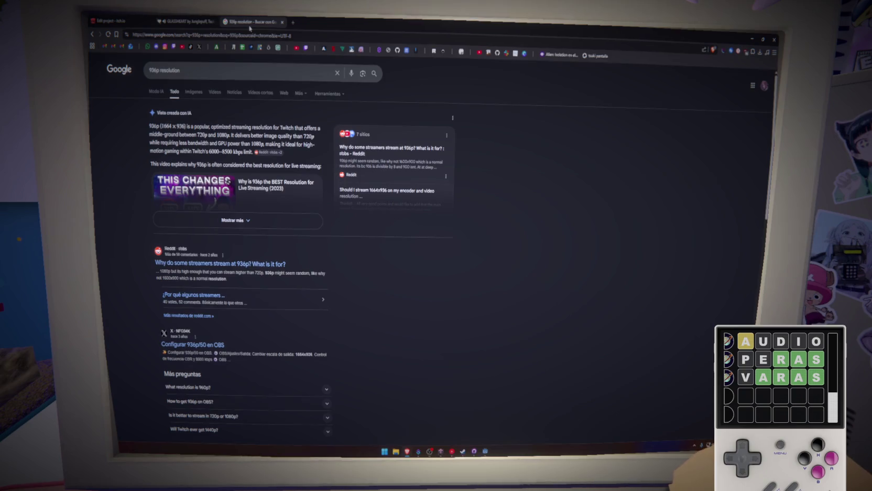
click(220, 71)
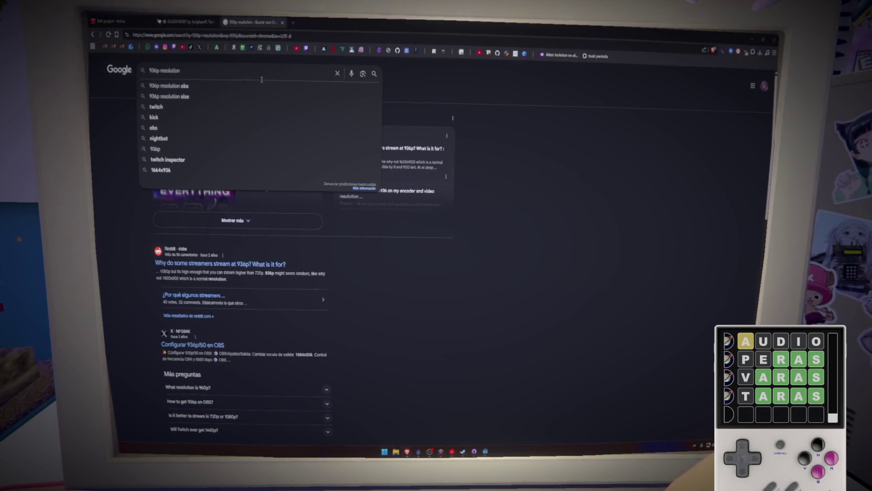
key(XF86Calculator)
text(16)
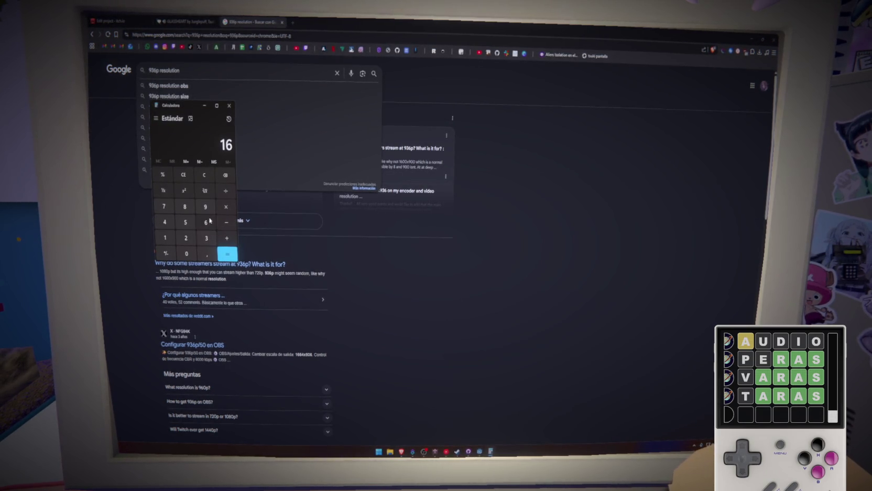
text(9)
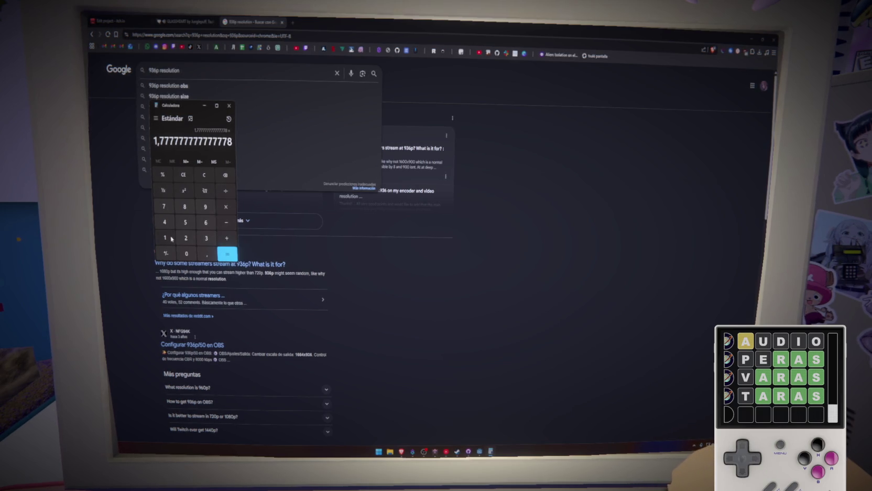
text(936)
click(232, 259)
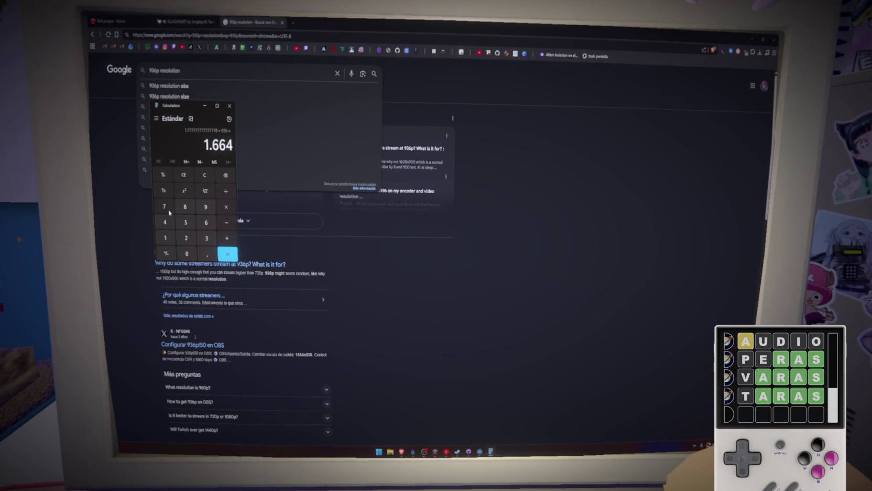
click(165, 238)
click(207, 253)
click(160, 205)
triple_click(160, 205)
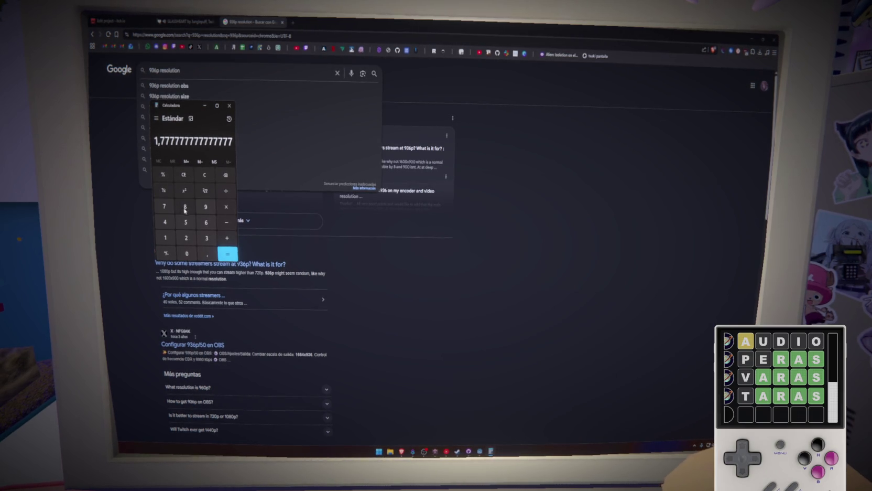
click(226, 190)
click(206, 206)
click(206, 222)
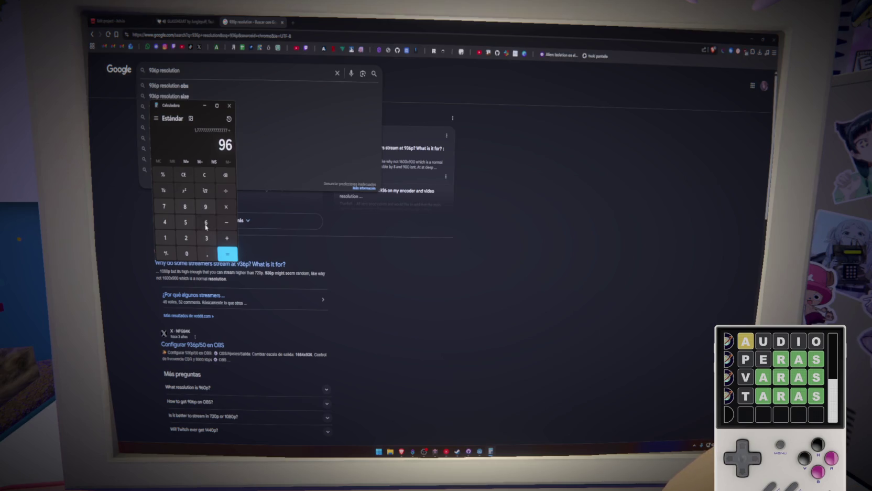
click(230, 255)
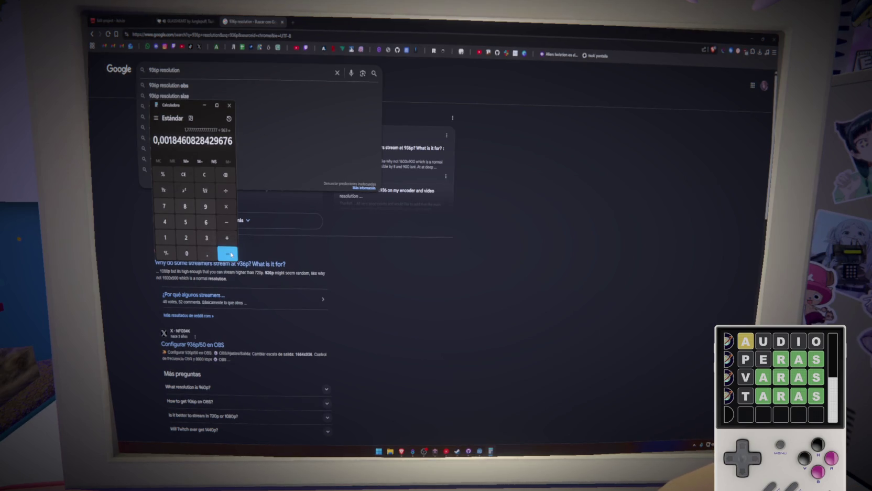
click(201, 178)
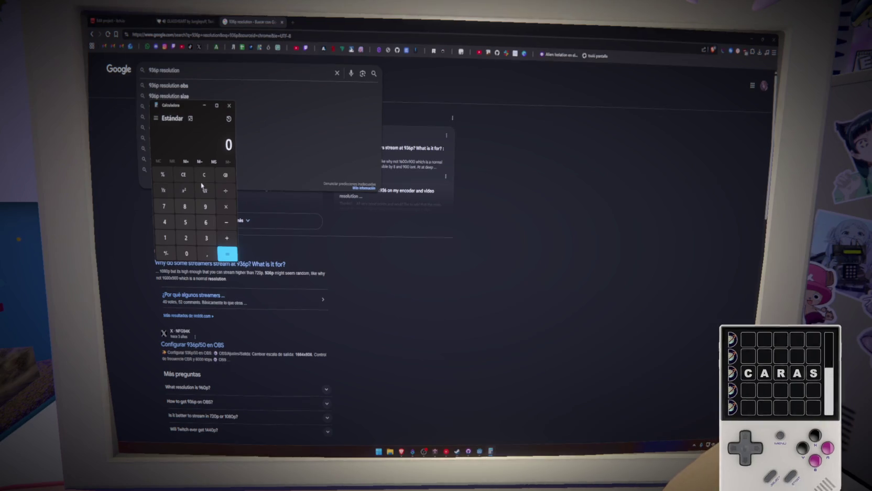
drag(174, 107, 176, 112)
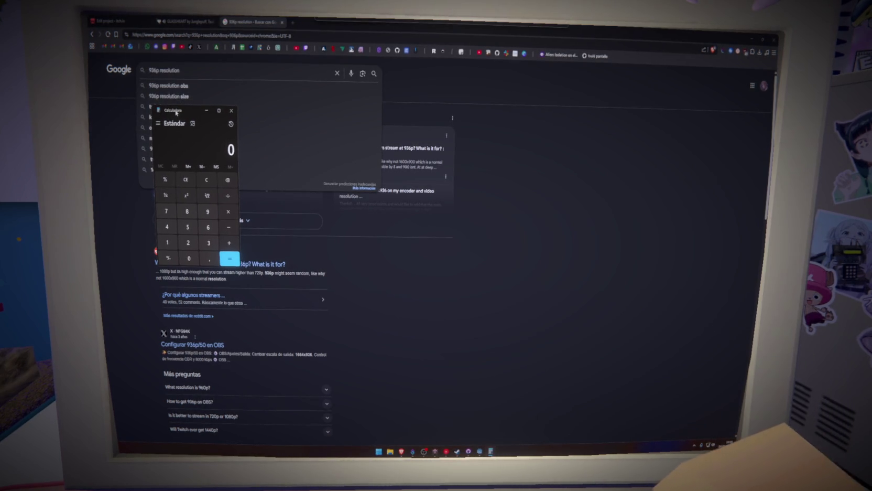
click(232, 110)
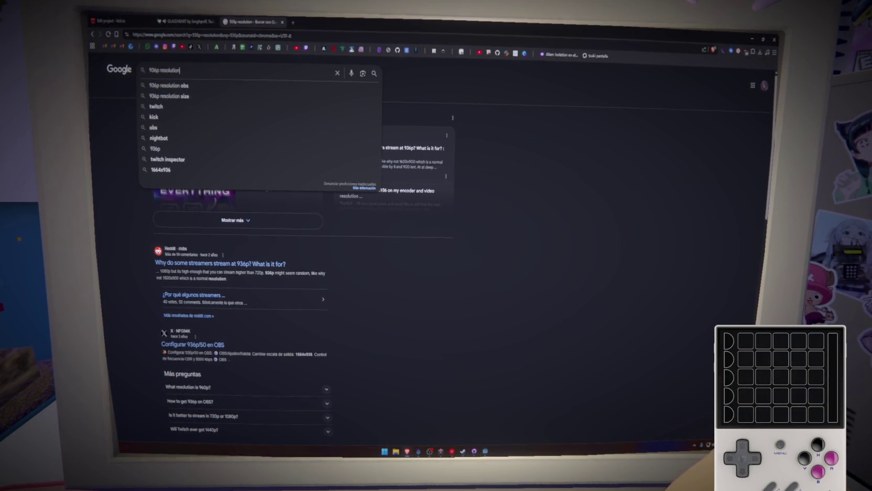
click(187, 18)
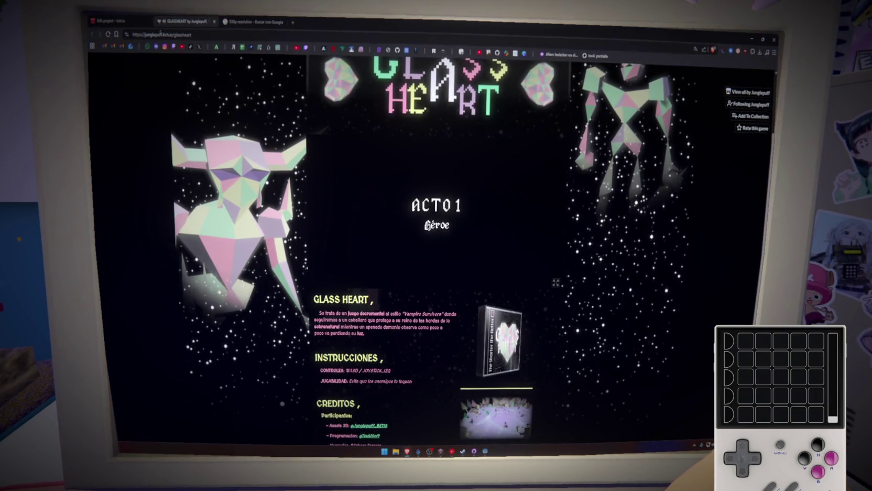
Close the Glass Heart game page tab and return to the itch.io edit form
middle_click(175, 18)
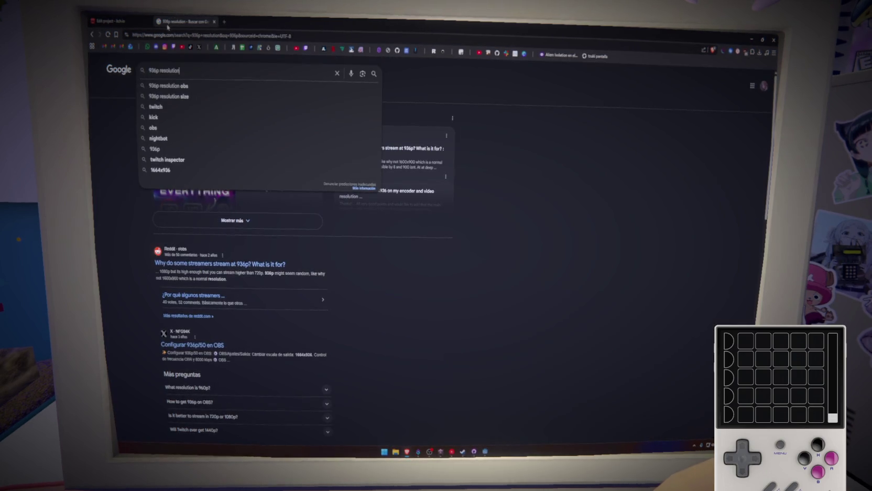
click(121, 19)
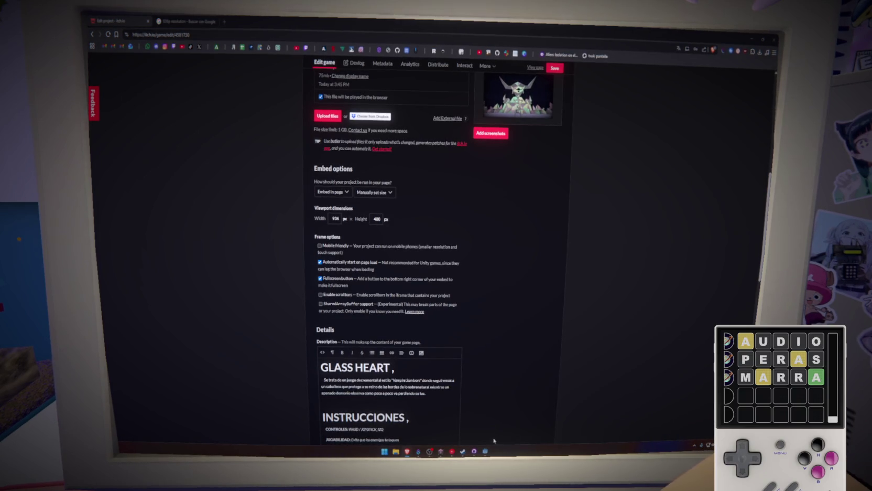
In Calculator, compute 9 ÷ 16 × 936, giving a 16:9 height of 526,5
mouse_move(486, 451)
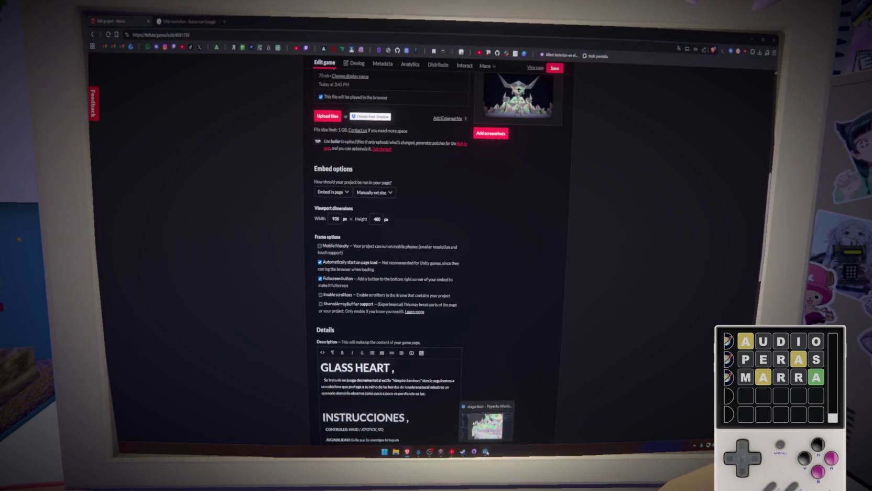
key(XF86Calculator)
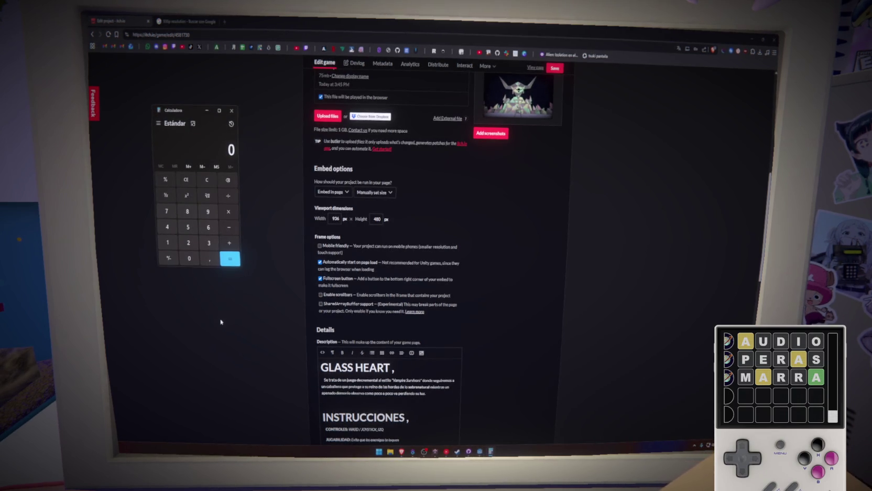
click(207, 212)
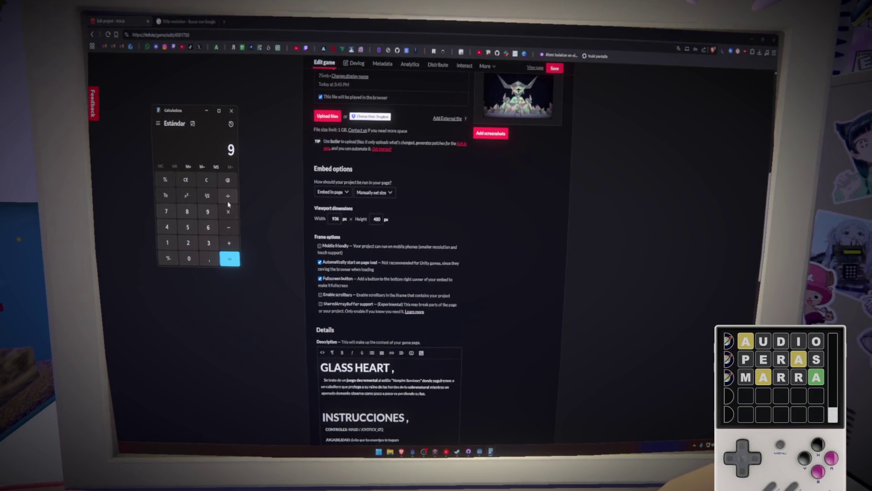
key(slash)
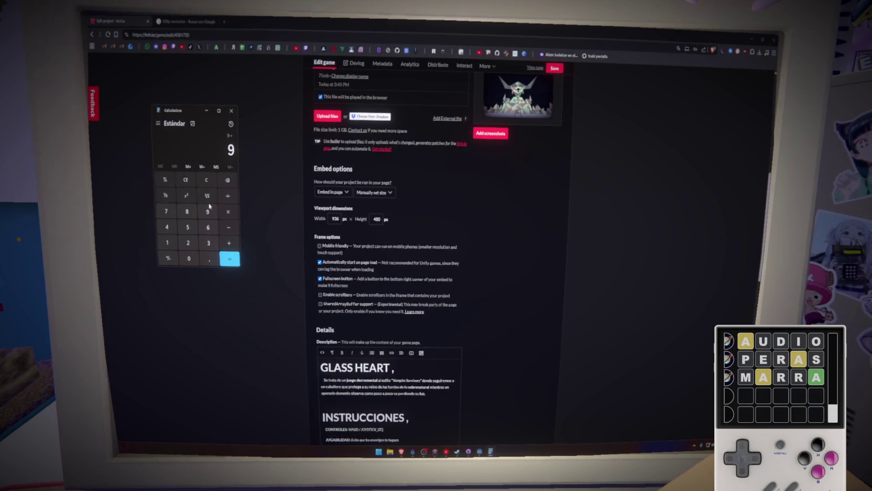
click(167, 243)
click(208, 227)
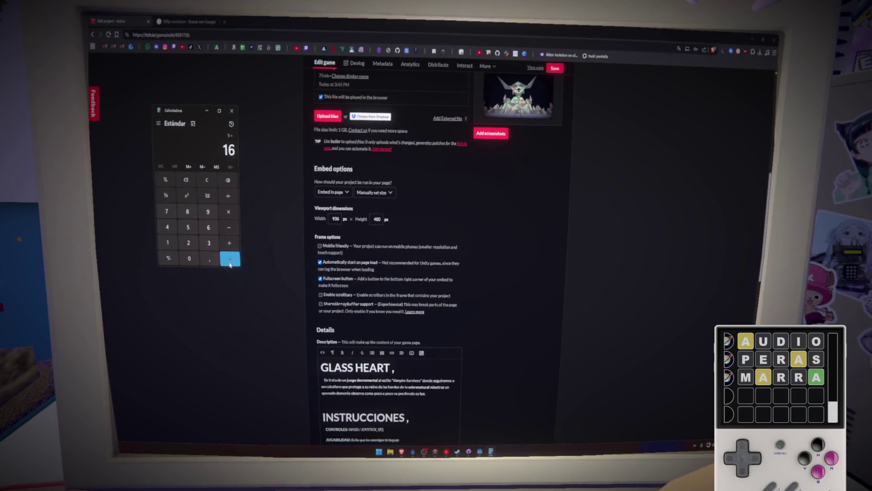
click(229, 259)
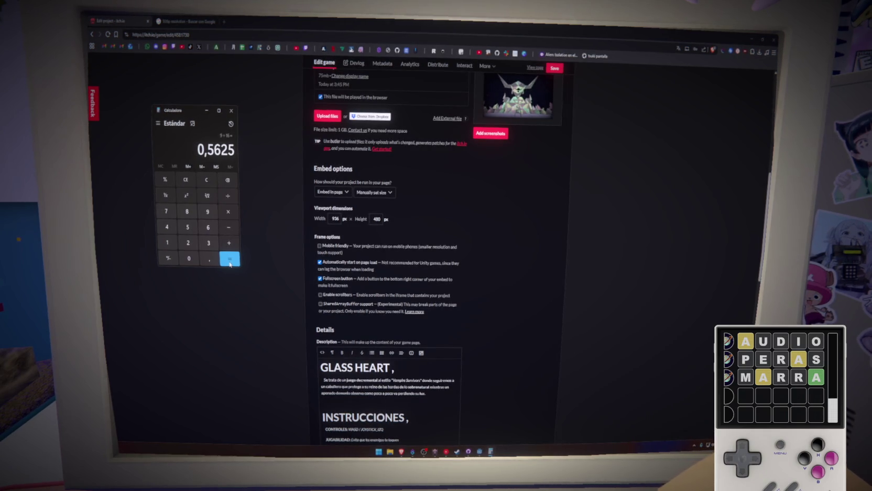
click(227, 212)
click(207, 212)
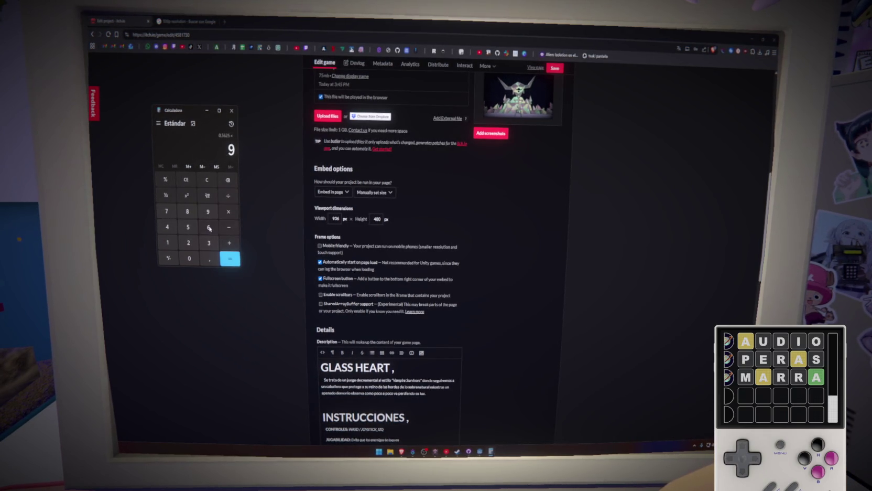
click(208, 243)
click(208, 227)
click(229, 259)
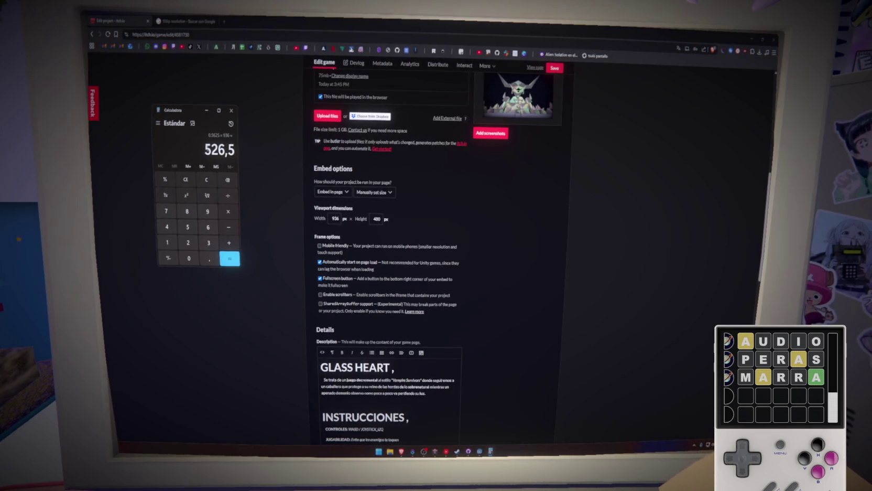
drag(203, 150, 248, 151)
Replace the 480 viewport height with 526, save, and open the public game page
double_click(371, 219)
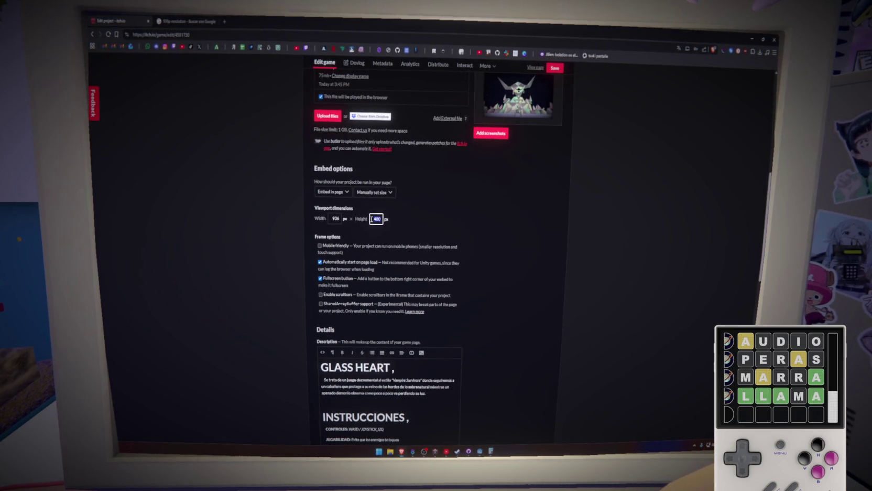
double_click(376, 219)
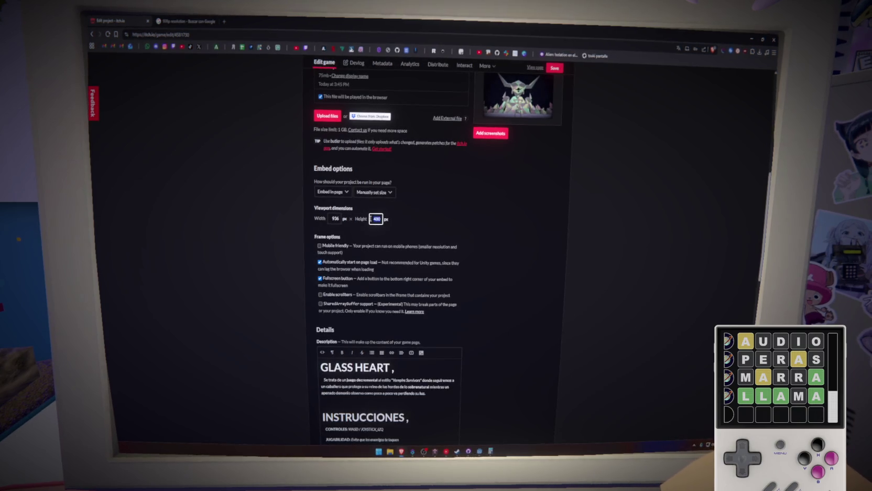
text(526)
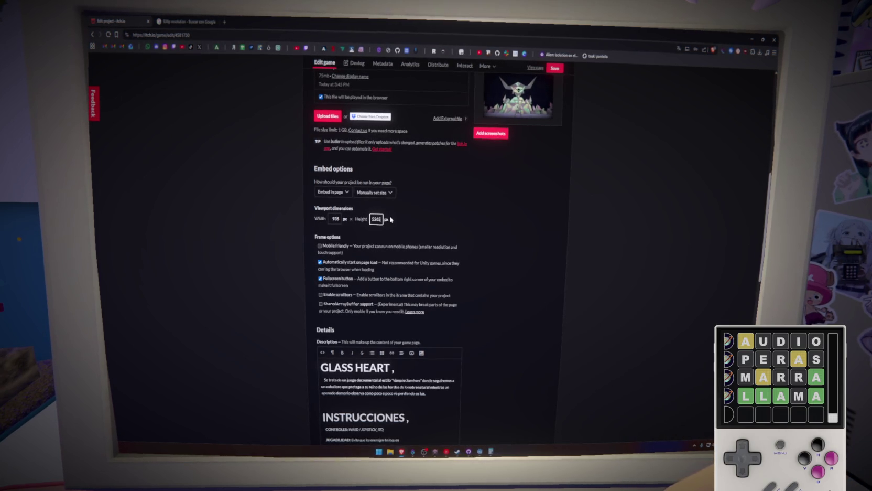
key(Return)
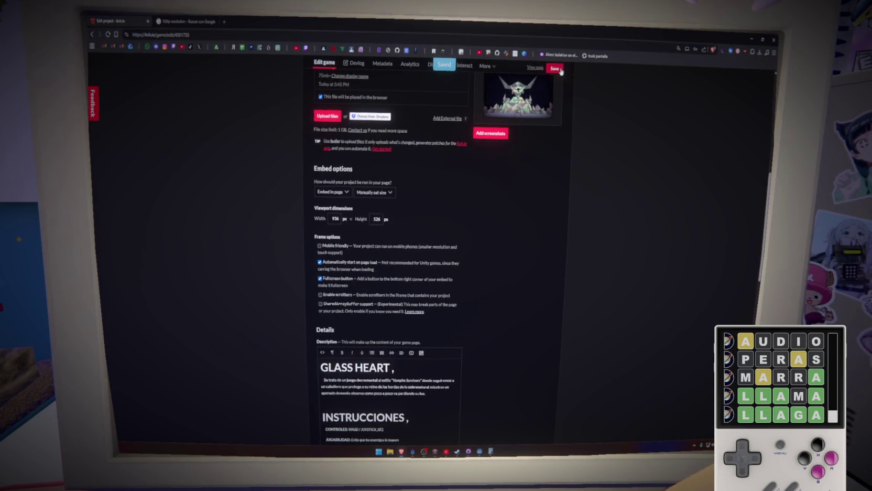
middle_click(535, 67)
click(186, 22)
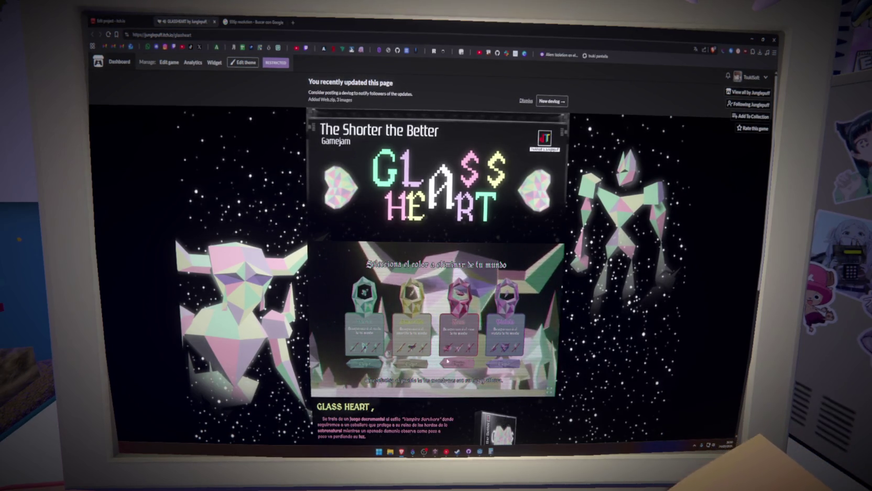
click(521, 288)
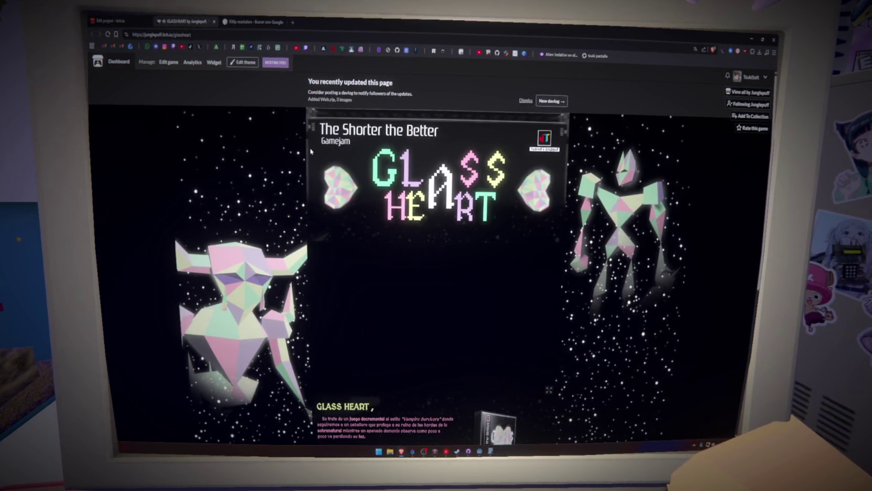
middle_click(198, 24)
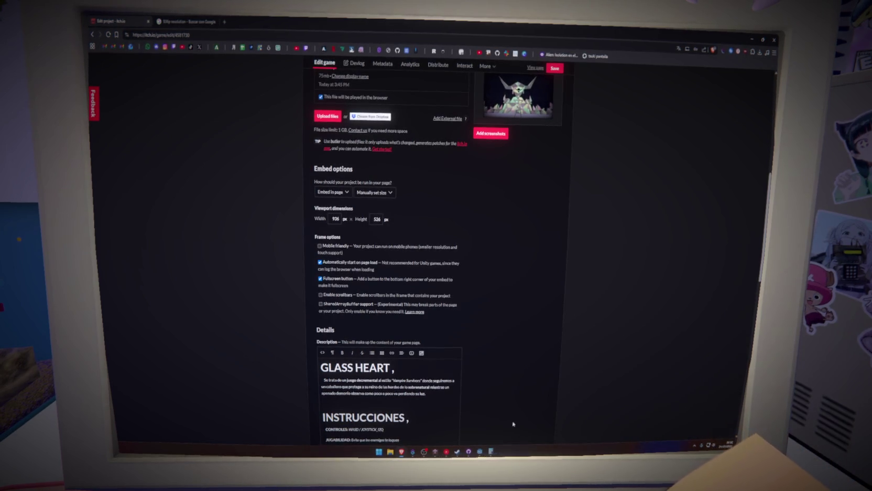
click(490, 452)
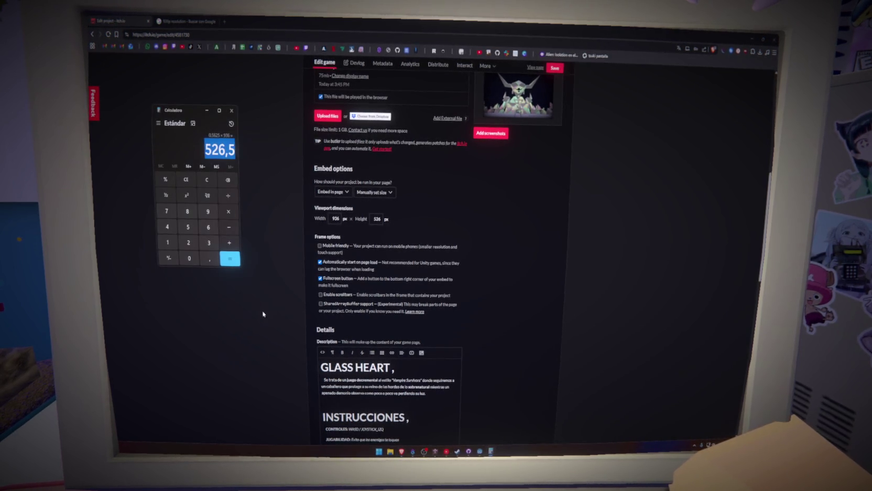
click(187, 180)
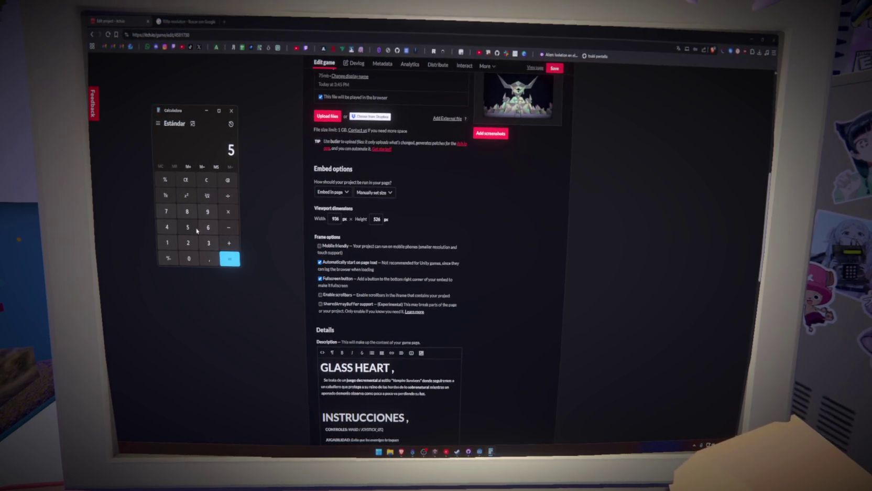
click(189, 242)
click(208, 228)
click(228, 211)
click(167, 243)
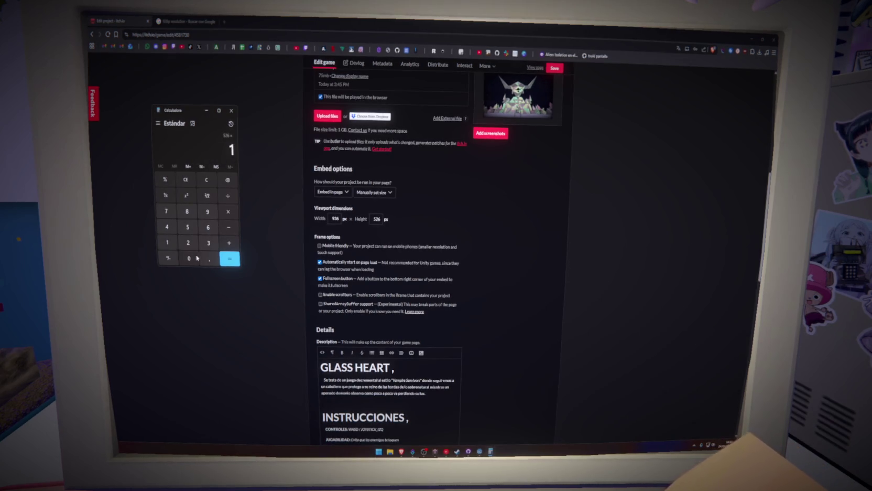
double_click(167, 211)
double_click(167, 211)
double_click(166, 211)
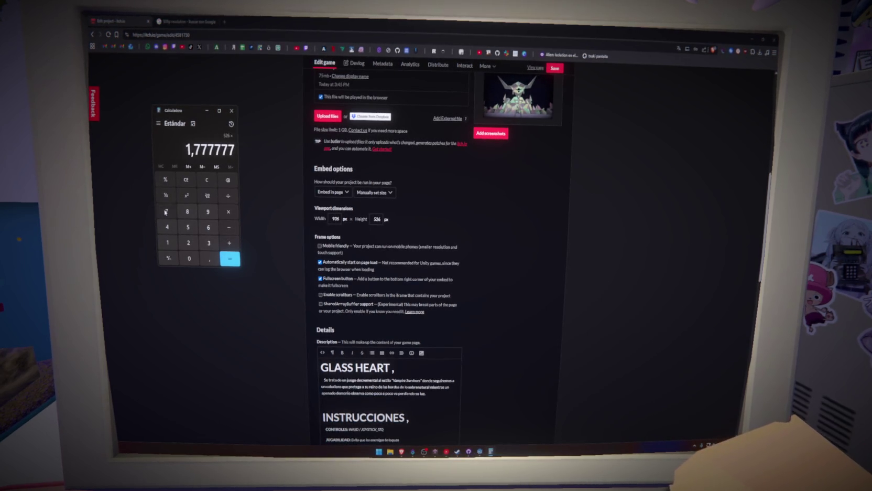
triple_click(166, 210)
double_click(166, 211)
double_click(166, 211)
double_click(167, 212)
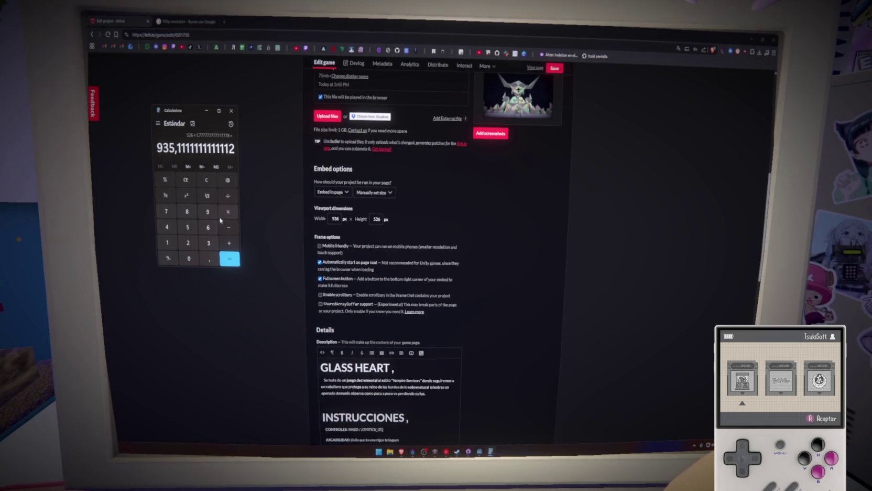
click(231, 111)
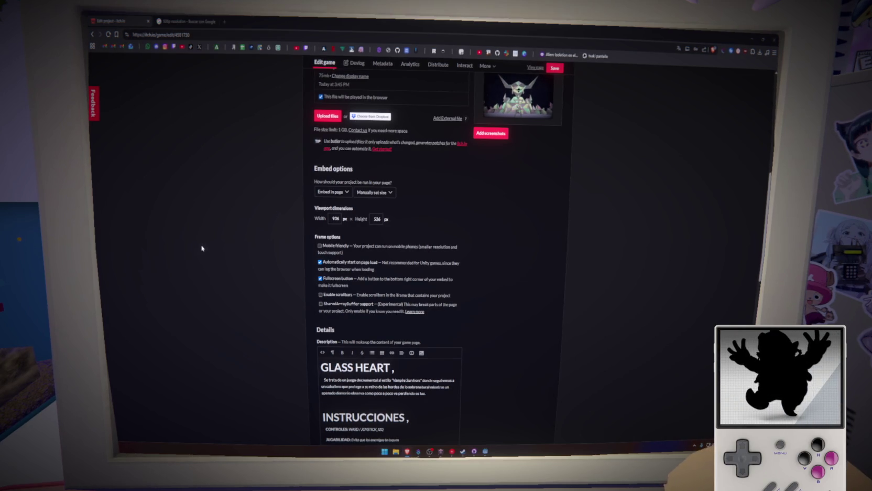
Search Google for 'todas las calidades 16:9 que existen'
click(187, 20)
drag(180, 70, 159, 70)
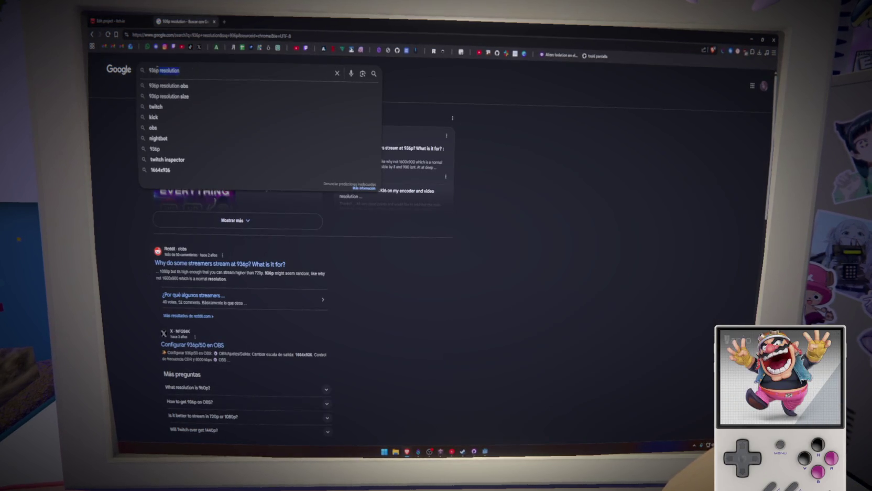
text(todas las calid)
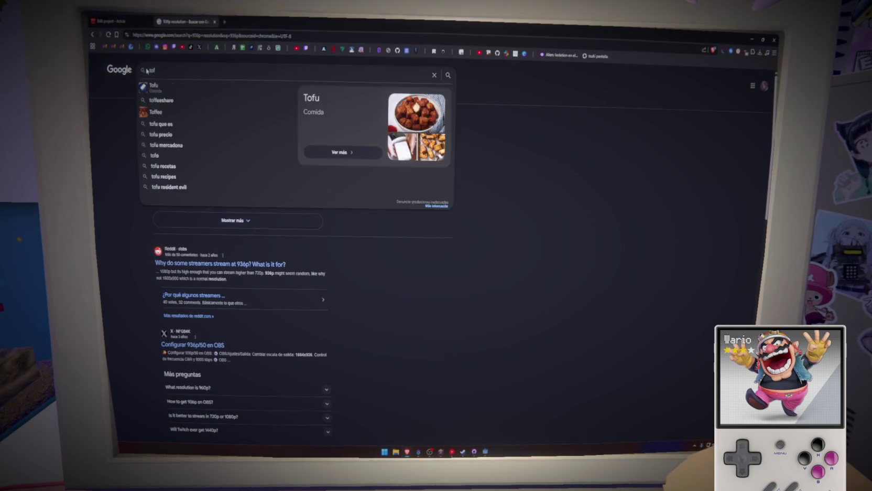
text(ades 19)
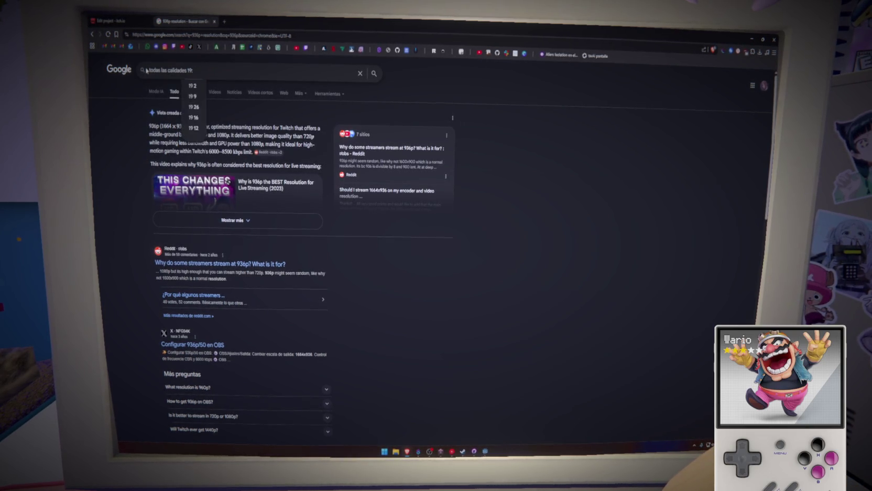
key(BackSpace)
text(6)
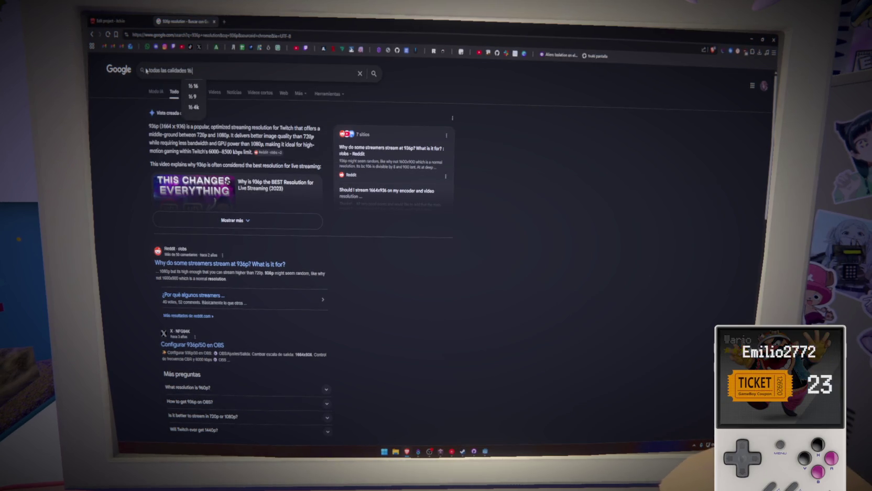
text(:9 que existe)
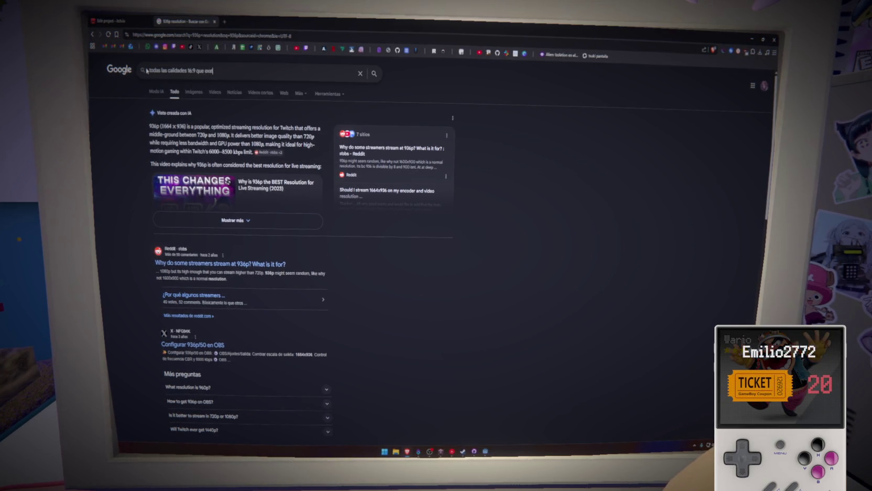
key(BackSpace)
key(BackSpace)
text(isten)
key(Return)
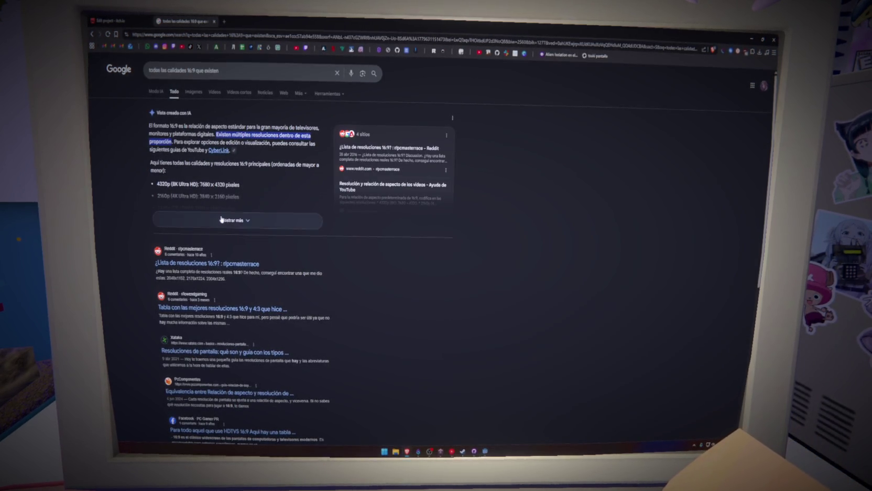
Expand the AI overview listing 16:9 resolutions from 4320p to 240p, then return to itch.io
click(221, 220)
scroll(228, 210, down, 3)
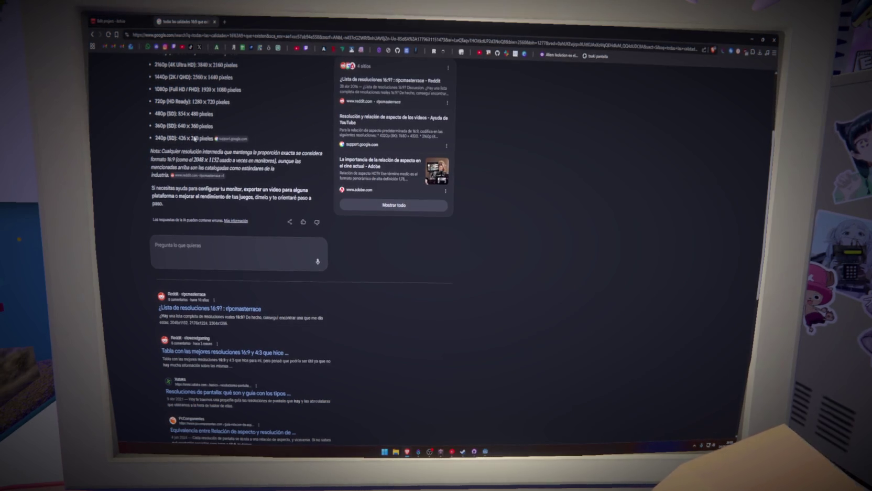
scroll(198, 146, up, 1)
scroll(184, 143, down, 2)
scroll(183, 142, up, 1)
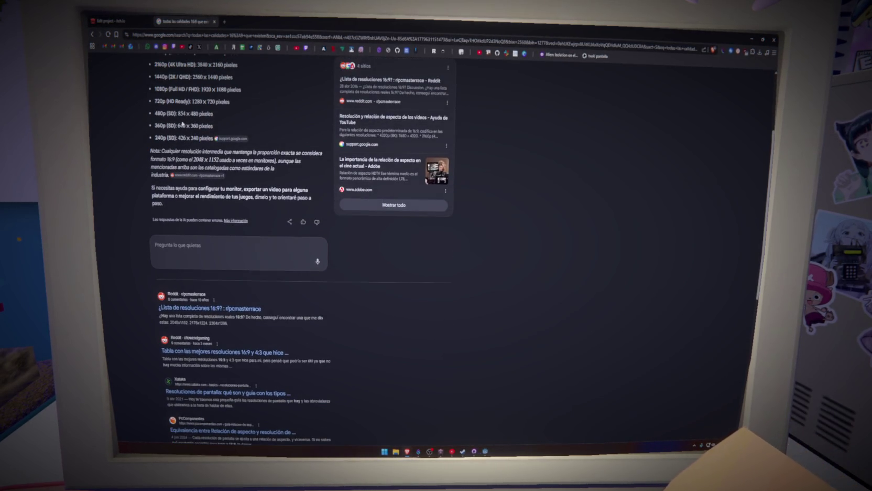
click(112, 21)
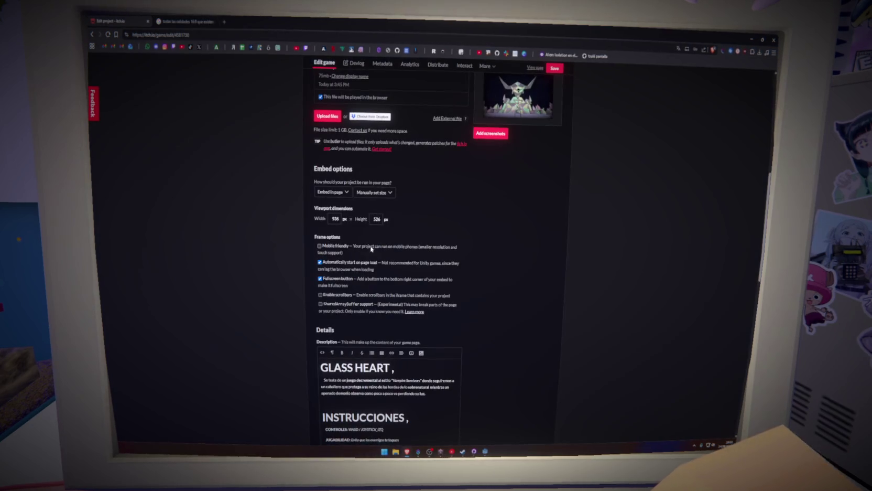
Select the 936 viewport width, recheck the 16:9 resolution list, and return to the Glass Heart edit page
double_click(336, 219)
text(854)
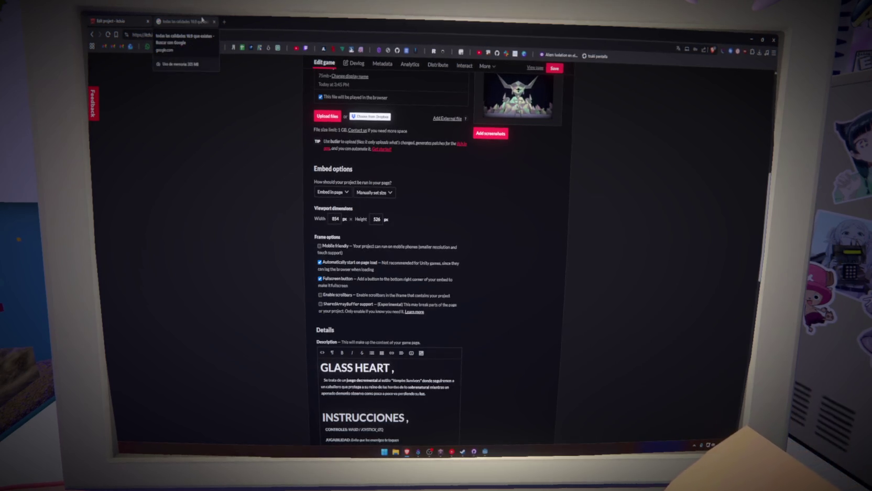
click(202, 20)
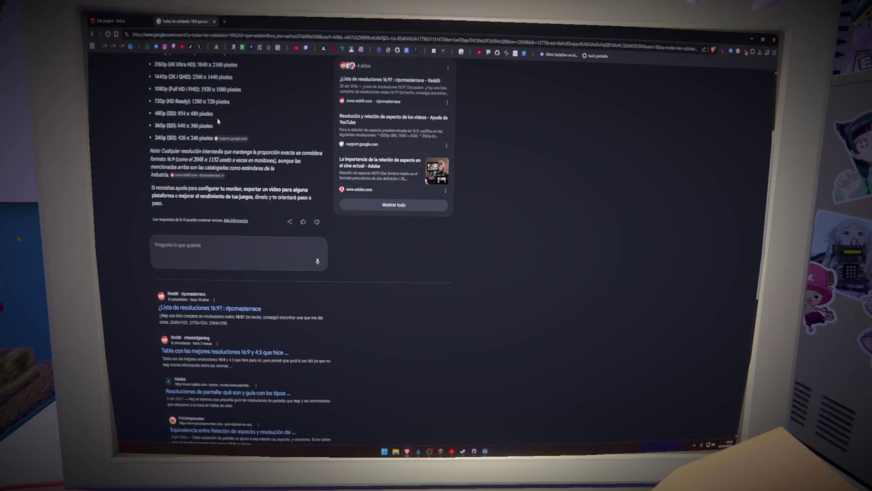
key(ctrl+Tab)
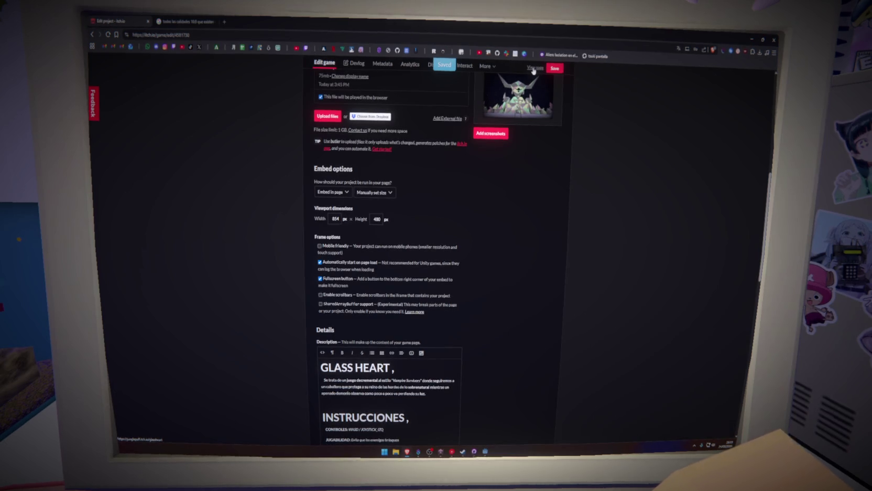
scroll(275, 150, down, 5)
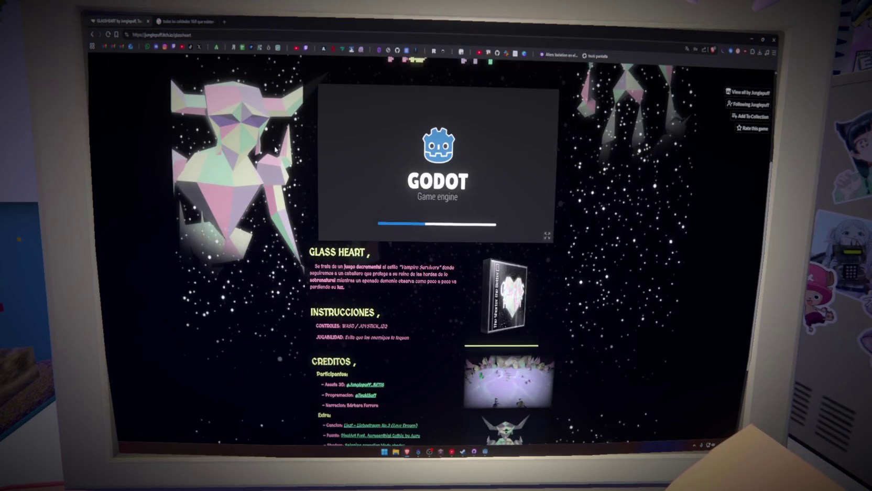
Scroll the Glass Heart page, open the account menu, and open the creator dashboard in a background tab
scroll(370, 174, up, 4)
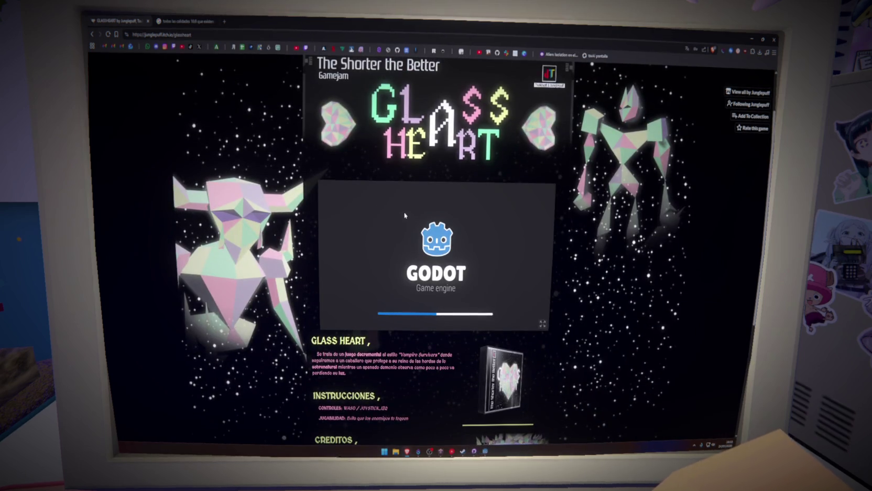
scroll(405, 214, down, 2)
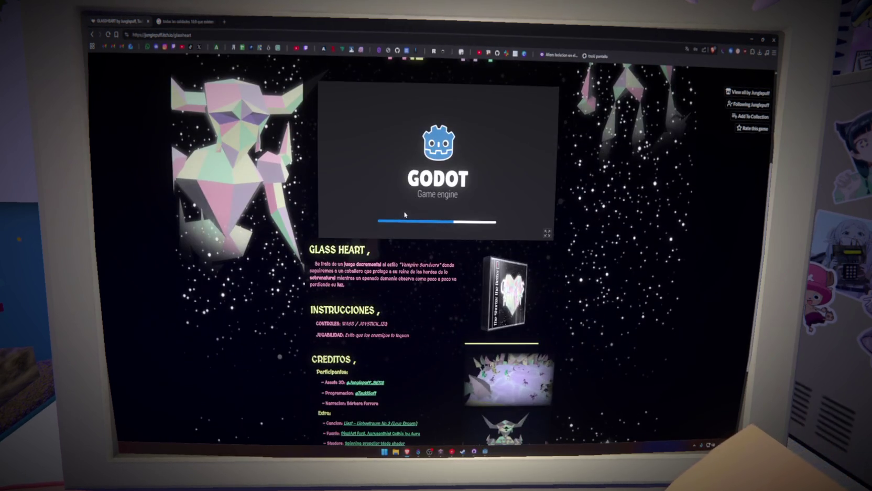
scroll(409, 215, up, 3)
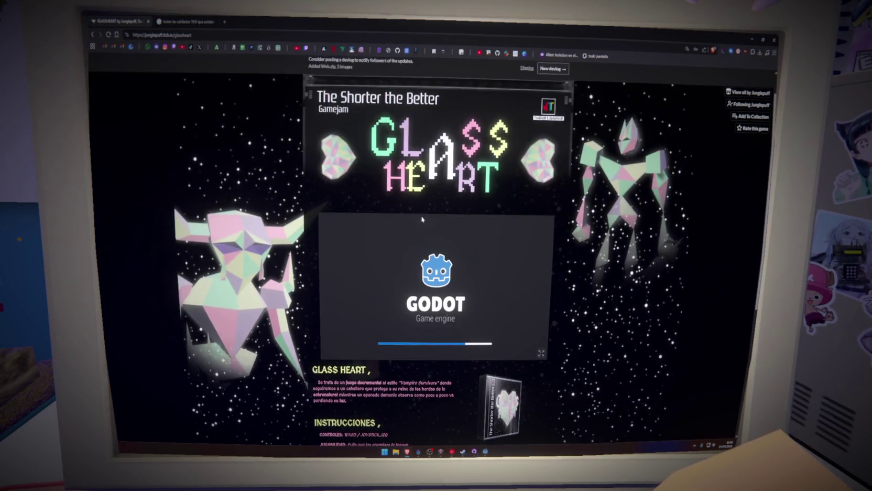
scroll(423, 219, down, 1)
scroll(262, 164, up, 3)
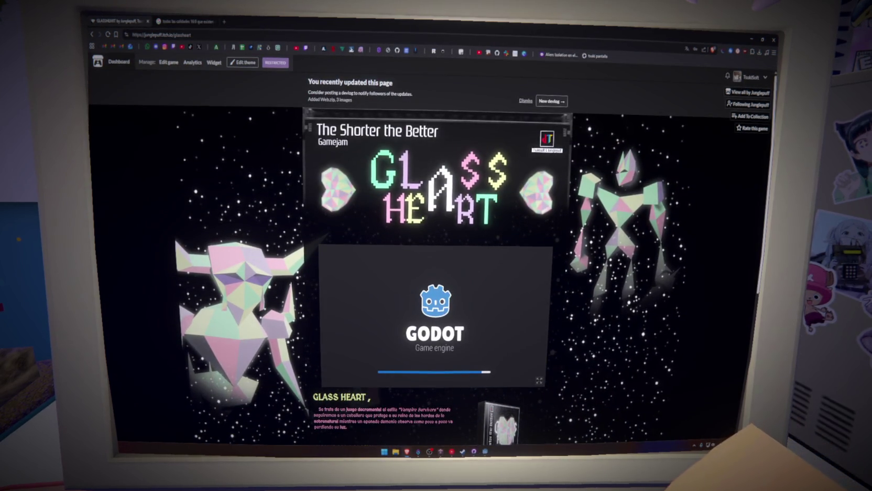
click(750, 77)
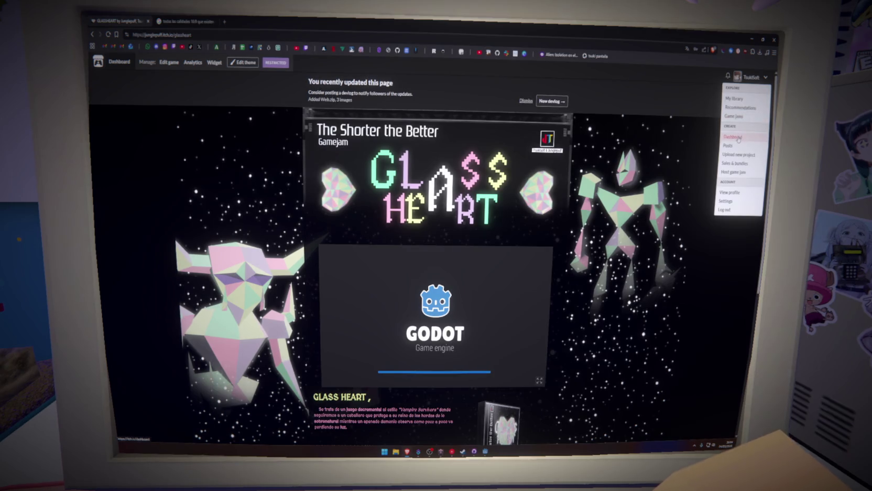
middle_click(734, 137)
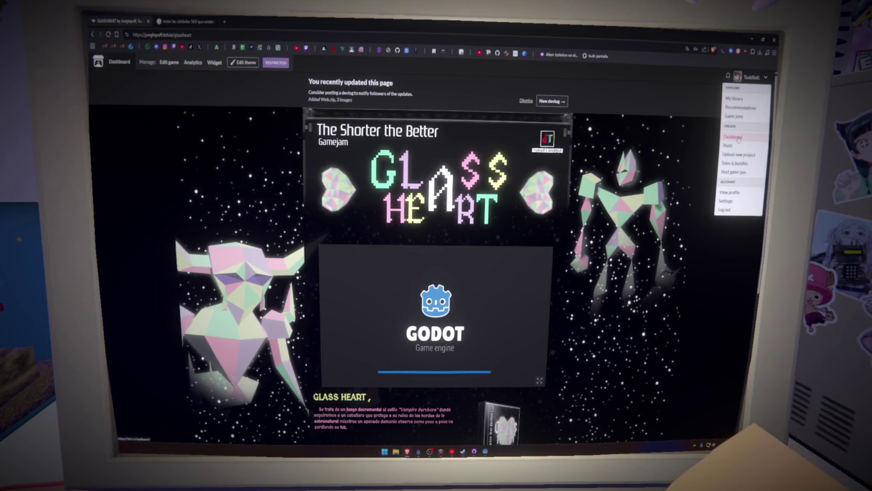
Open POOL OUT from the dashboard and its theme editor, then switch back to Glass Heart
key(ctrl+Tab)
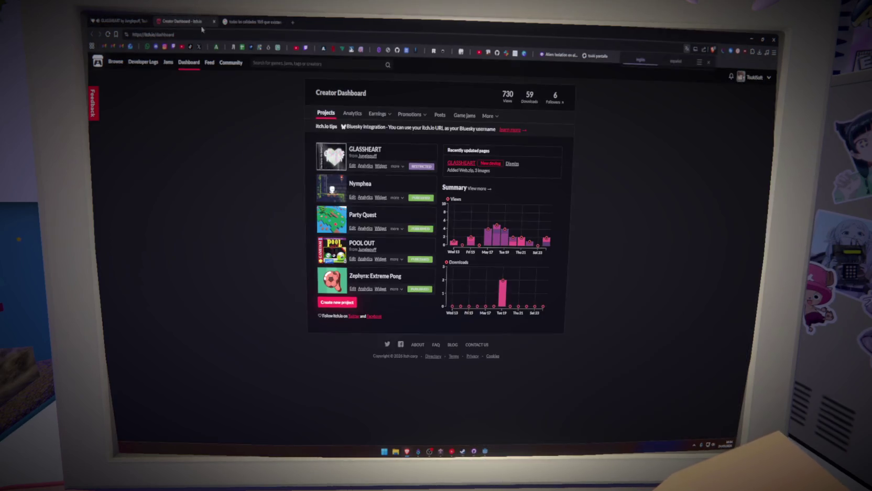
click(362, 245)
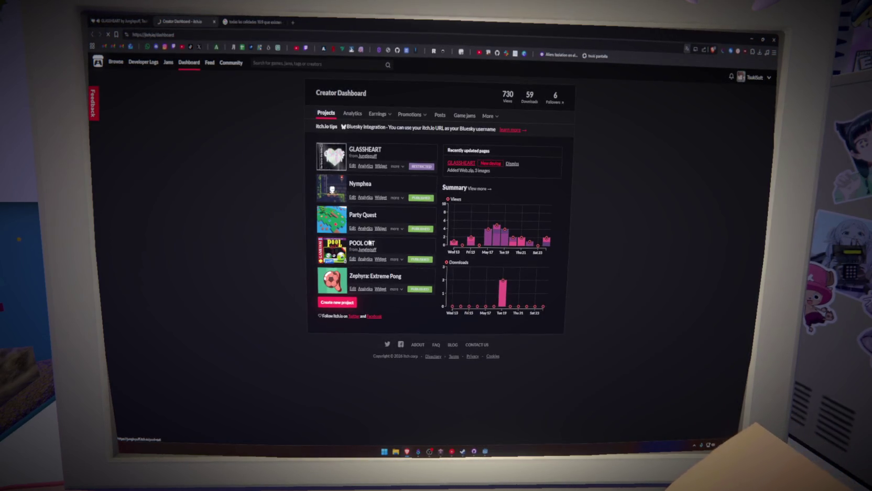
click(245, 64)
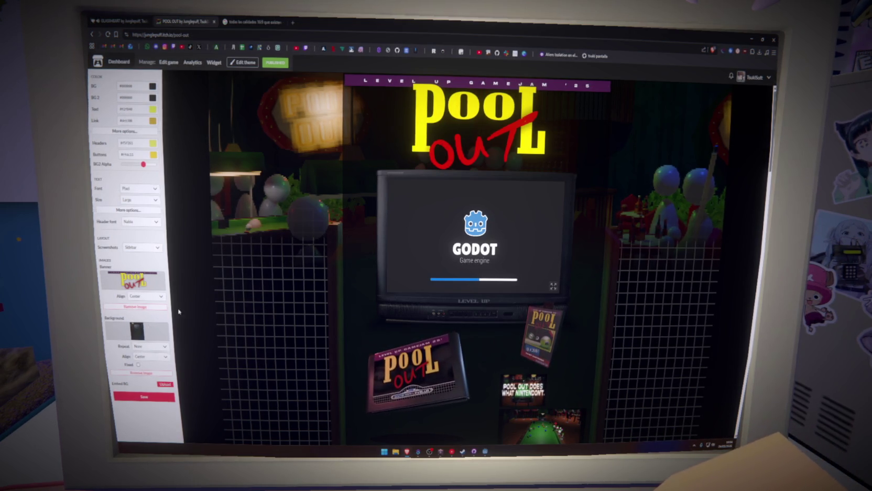
click(140, 20)
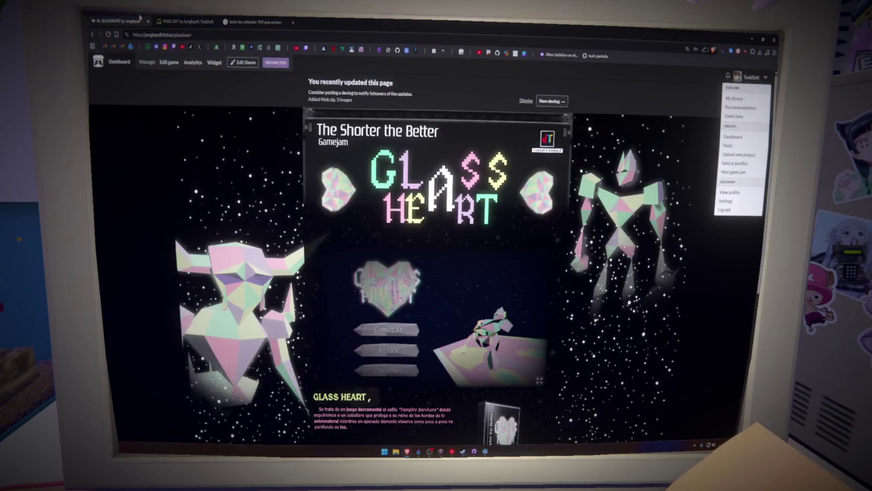
From Glass Heart's theme editor, open the starfield background image and save it as Yellow_.png
click(180, 20)
click(129, 18)
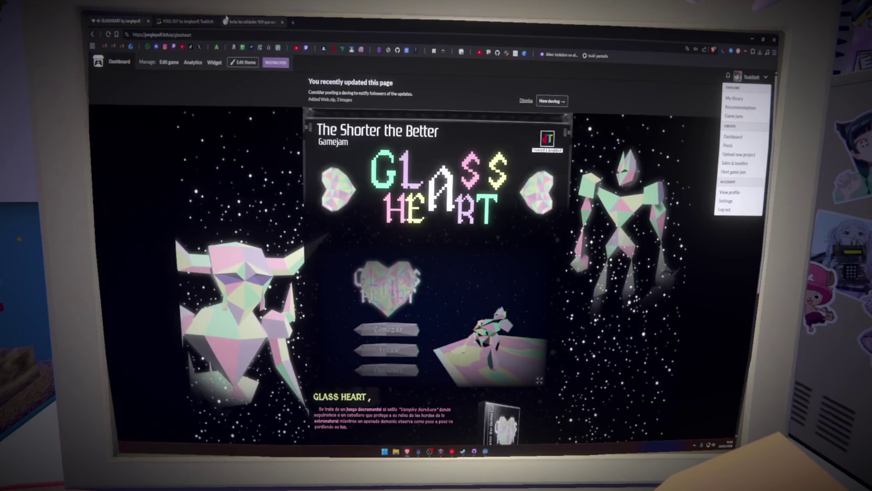
click(242, 63)
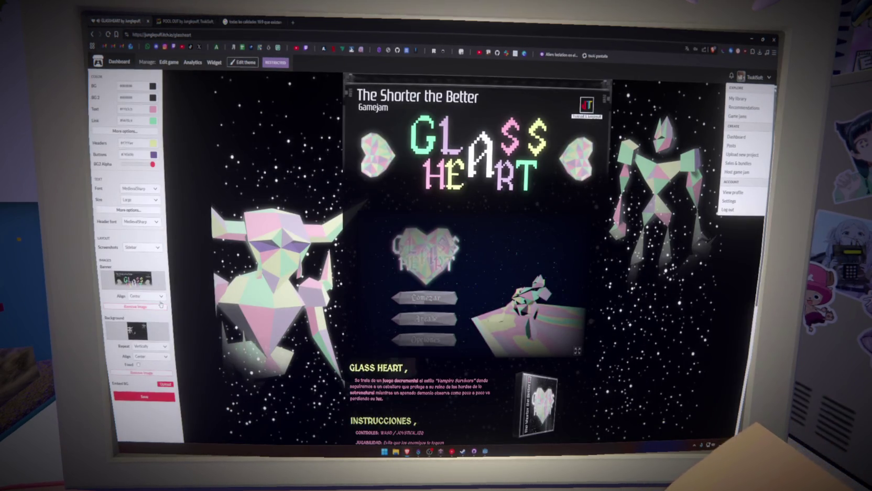
right_click(144, 330)
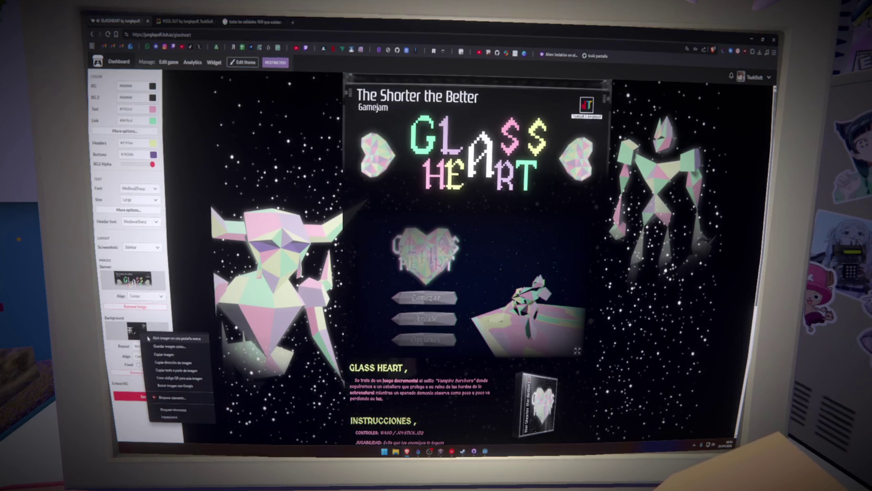
click(168, 338)
click(247, 19)
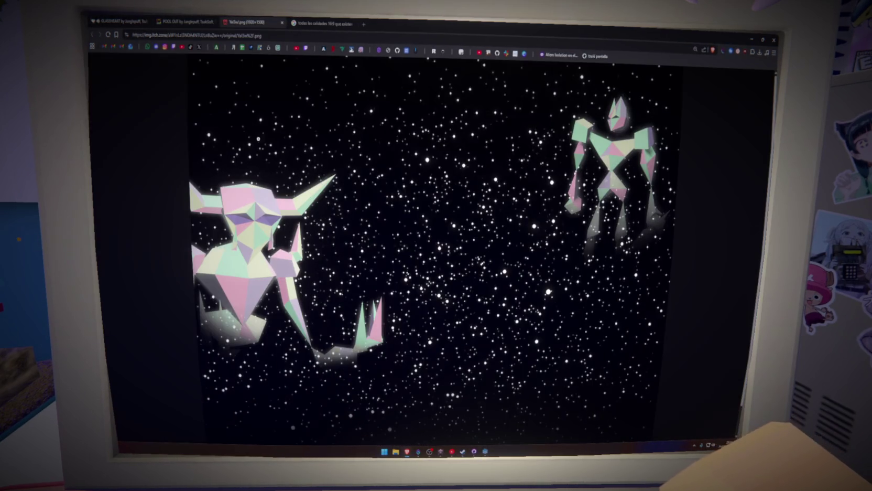
click(337, 194)
right_click(345, 193)
click(373, 212)
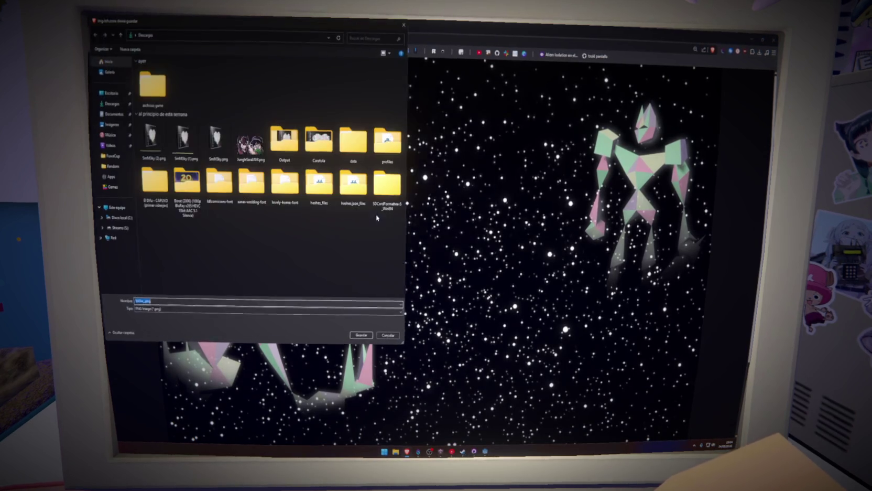
click(361, 334)
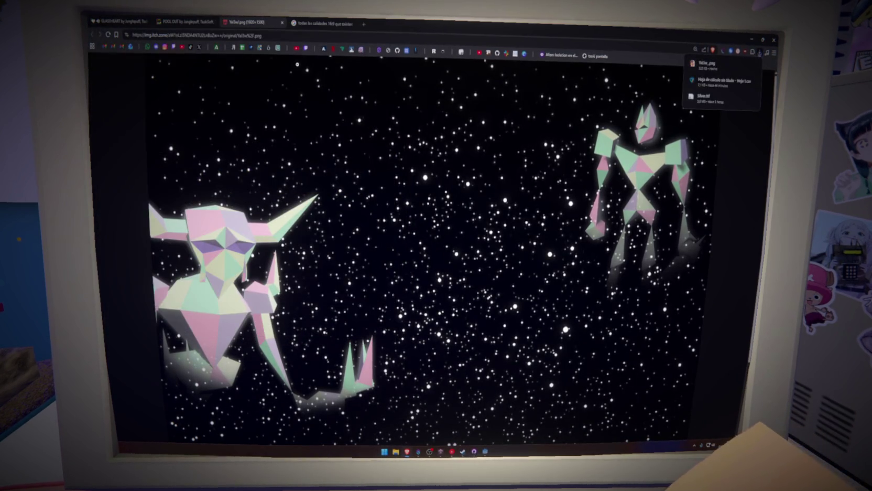
Close the photo editor and POOL OUT tabs, returning to the Glass Heart page
click(277, 48)
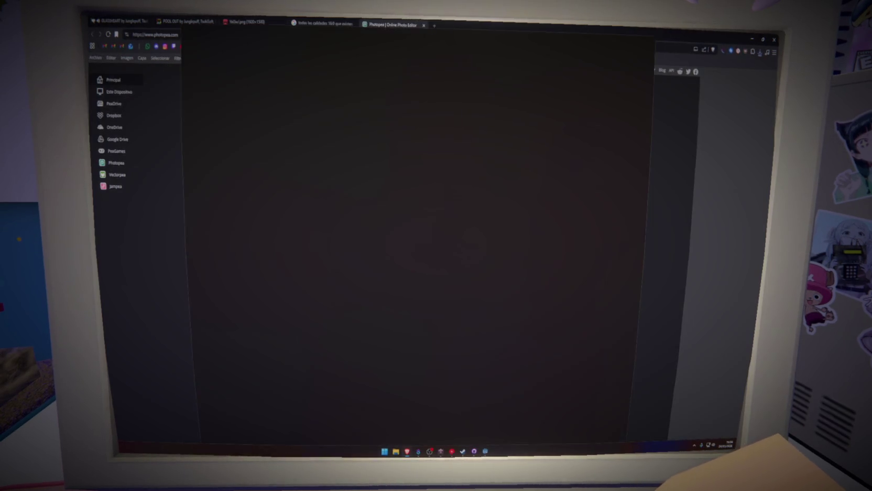
key(ctrl+w)
click(183, 20)
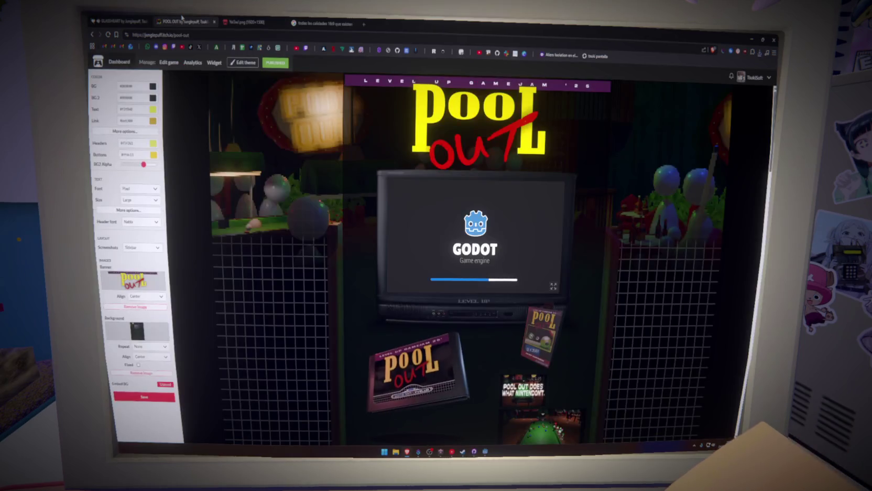
key(ctrl+w)
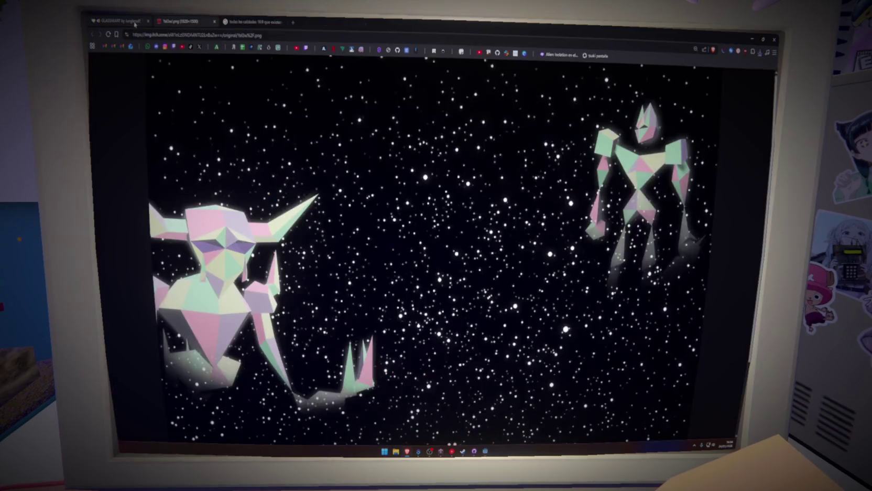
click(128, 17)
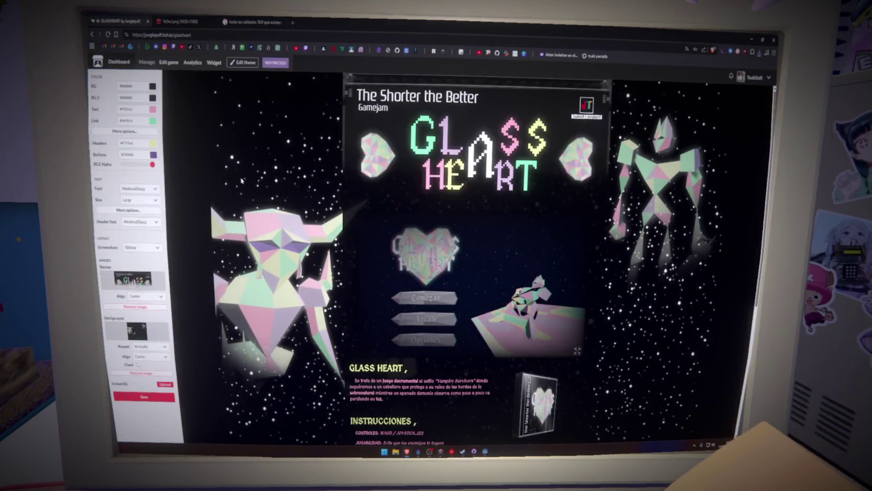
Open the Glass Heart banner image in its own tab and close the game page tab
right_click(153, 284)
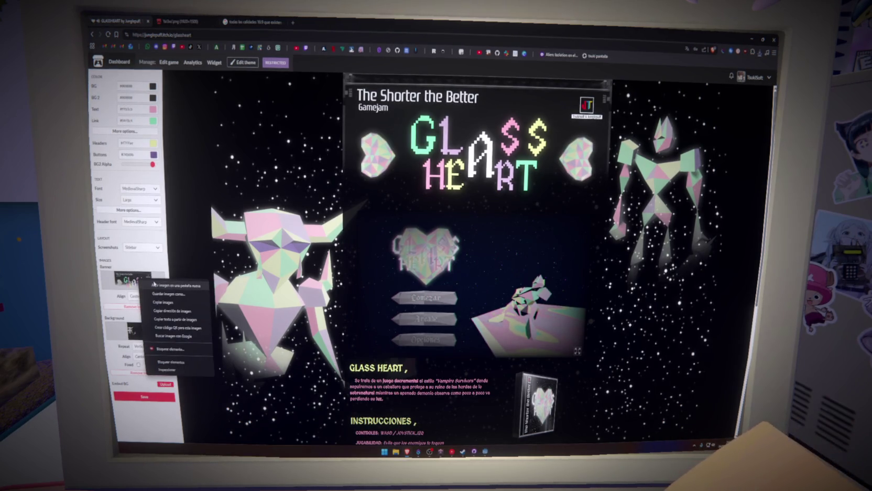
key(Escape)
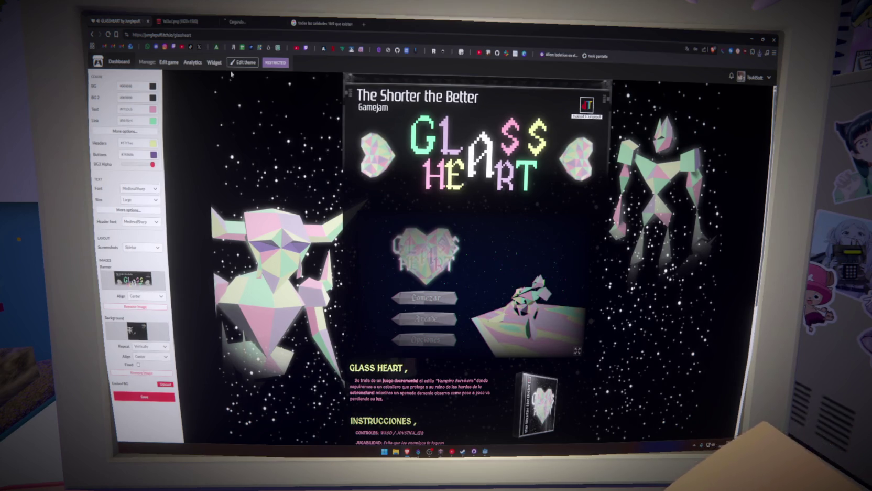
click(251, 25)
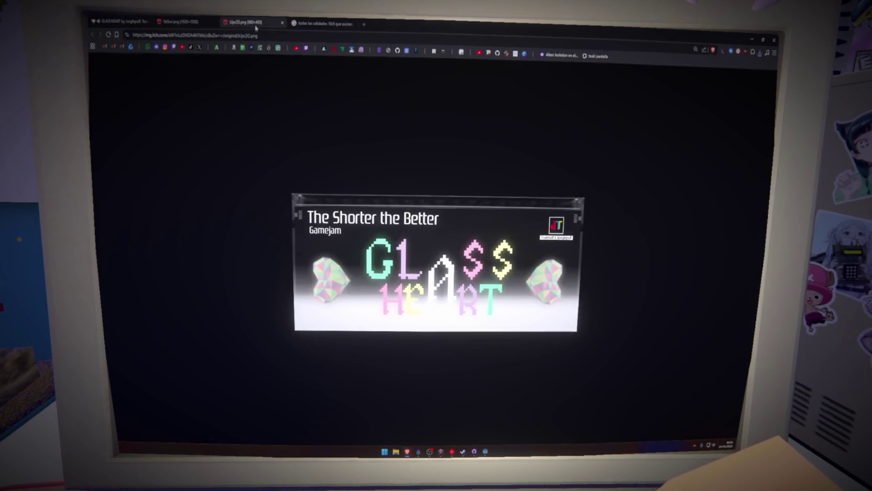
click(185, 22)
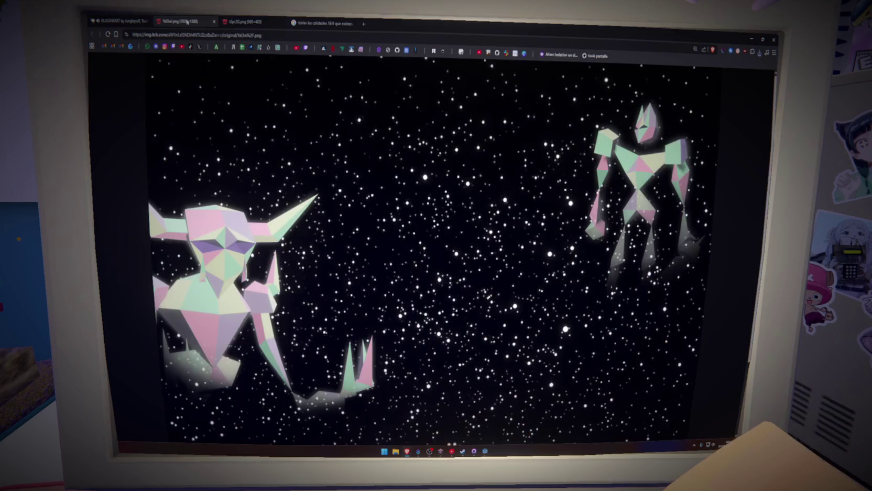
click(265, 24)
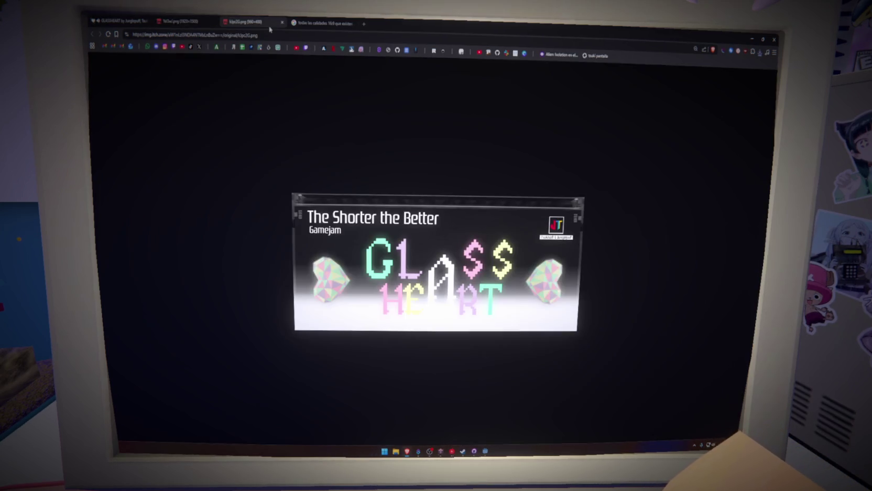
middle_click(129, 24)
Save the Glass Heart banner image to the downloads folder
click(244, 23)
click(184, 21)
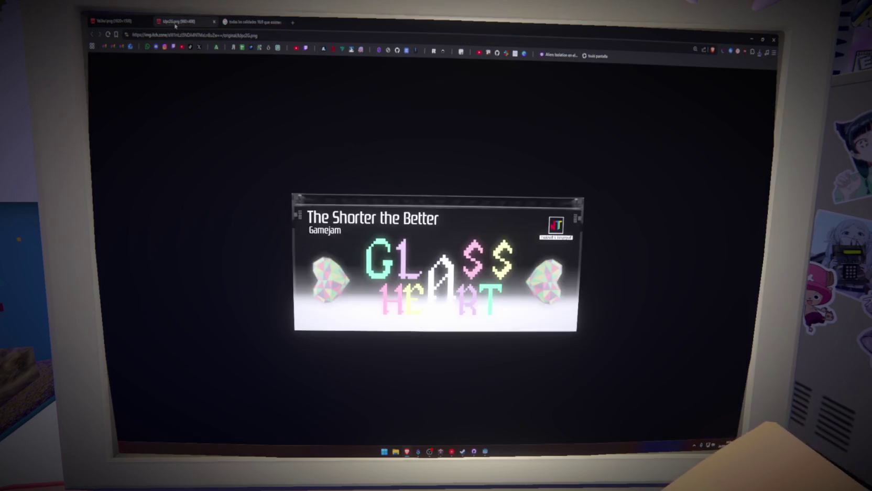
click(115, 21)
click(183, 22)
click(247, 22)
click(197, 20)
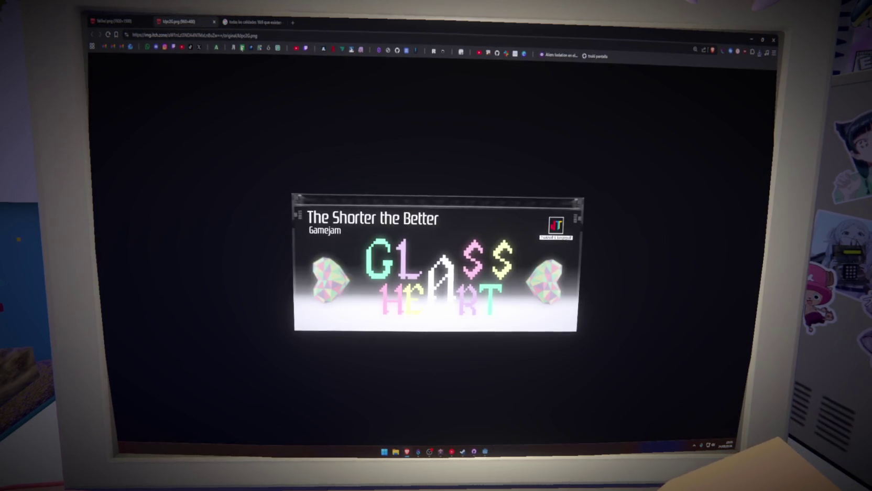
right_click(460, 246)
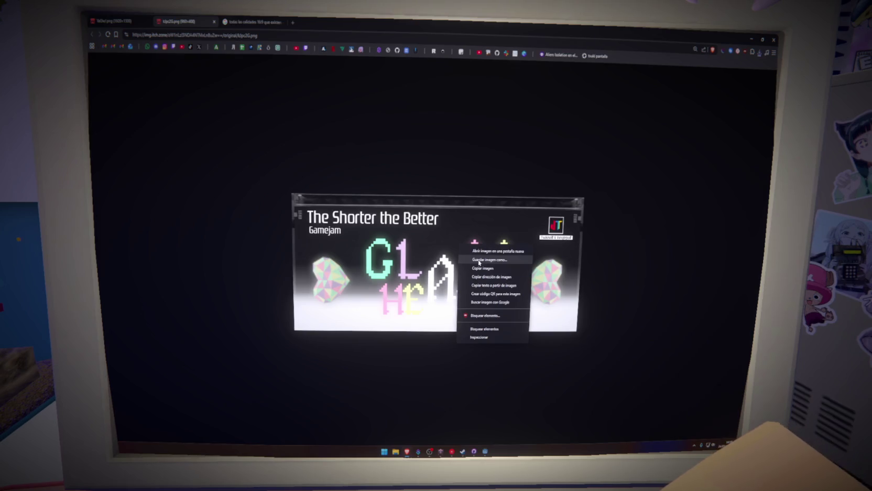
click(479, 260)
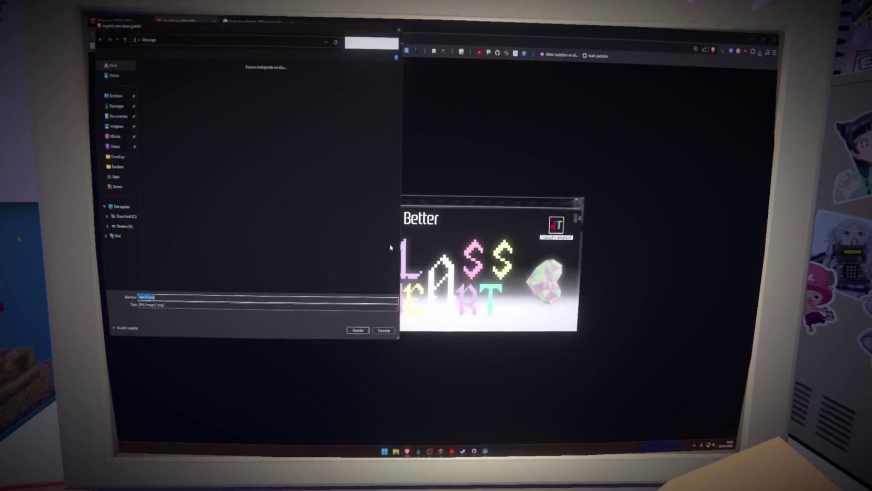
click(360, 331)
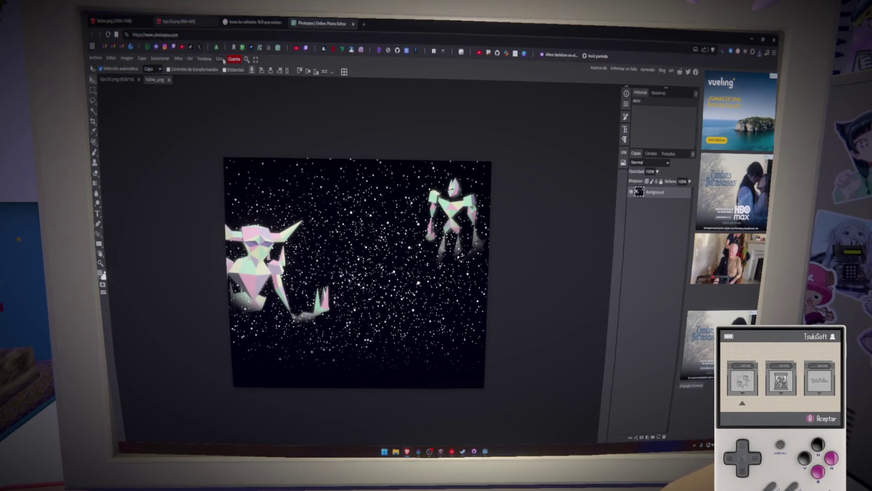
Bring the Godot editor, showing the Stage island scene, to the front
click(486, 450)
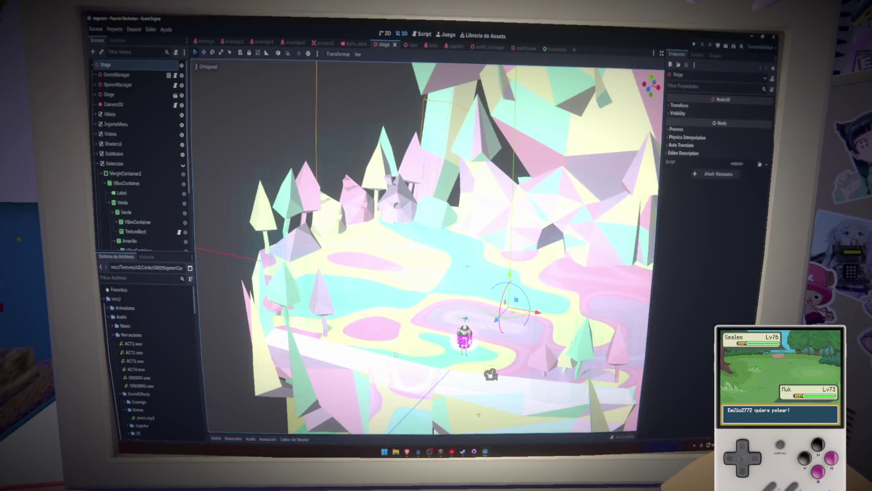
Delete the Node3D explosion group from the startScene scene
click(530, 49)
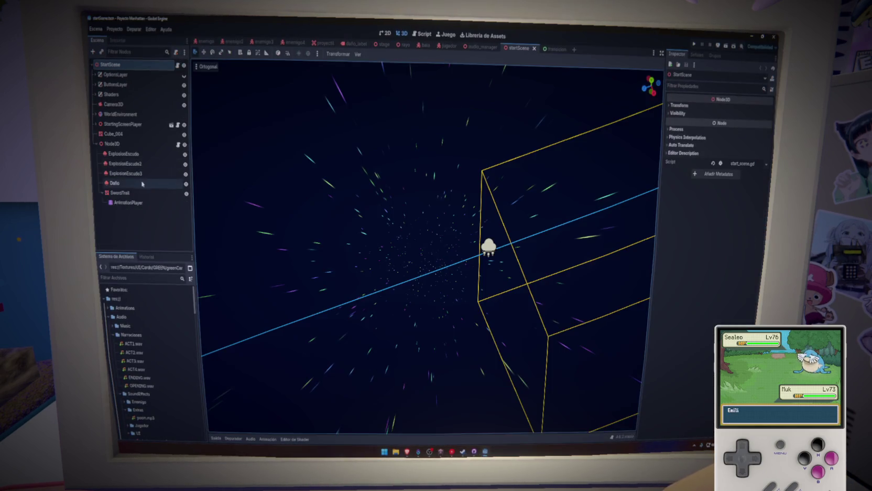
click(118, 146)
key(Delete)
key(Return)
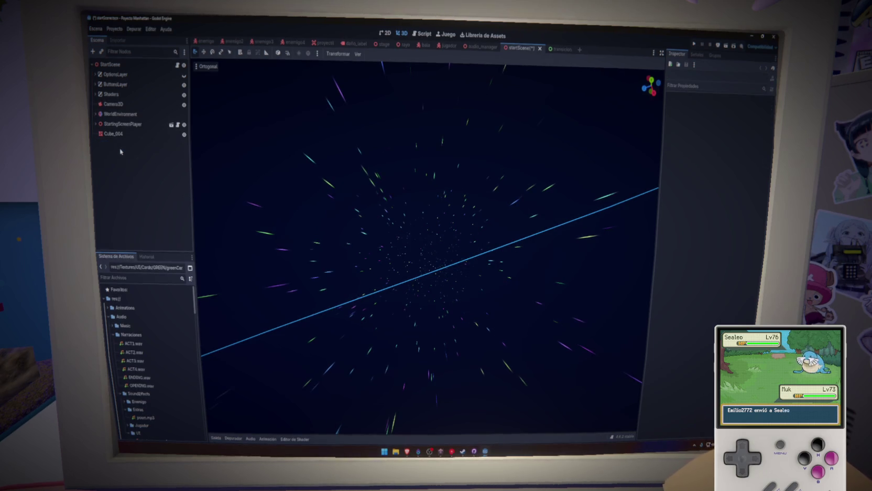
Export the Web preset into a new Build/Web2 folder
click(115, 29)
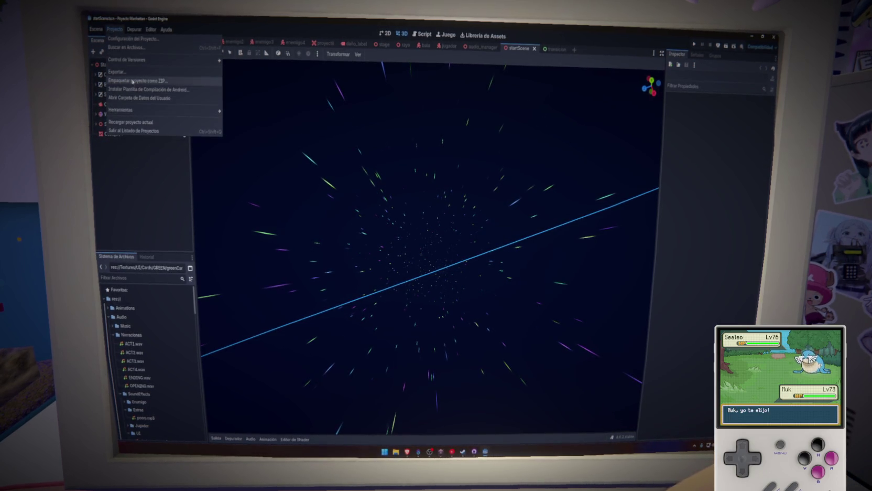
click(117, 71)
click(423, 320)
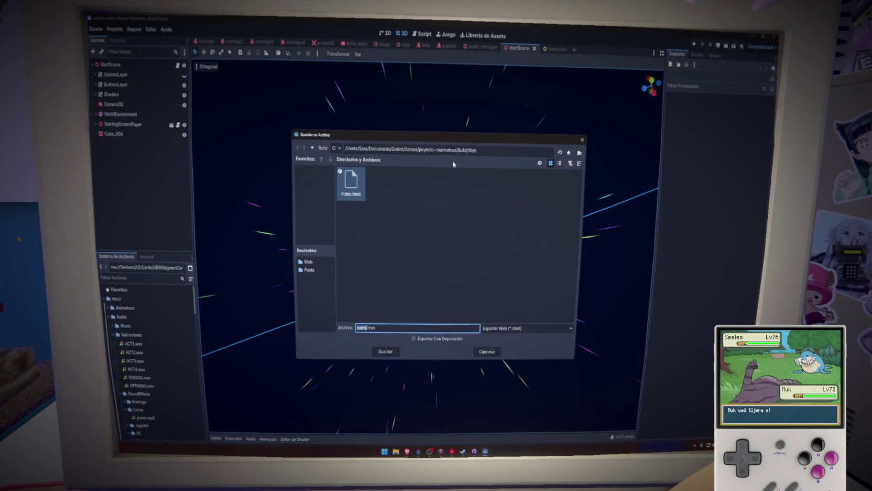
click(312, 148)
right_click(426, 244)
click(438, 254)
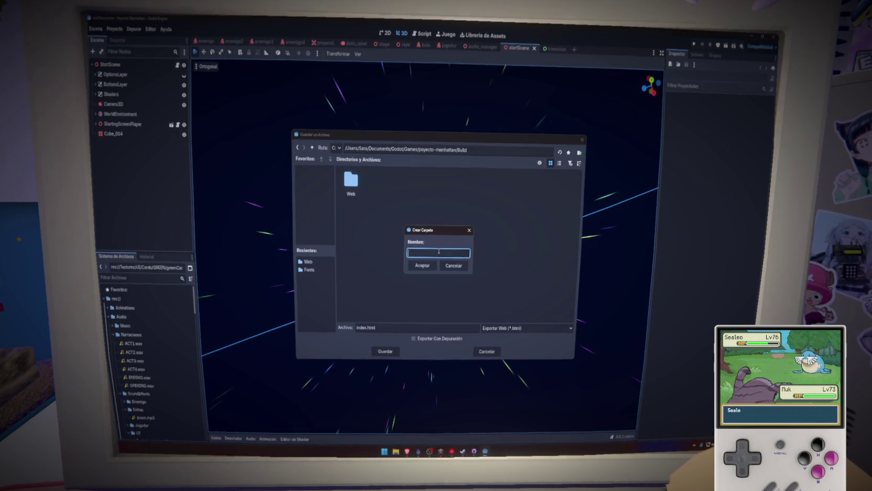
text(Web2)
key(Return)
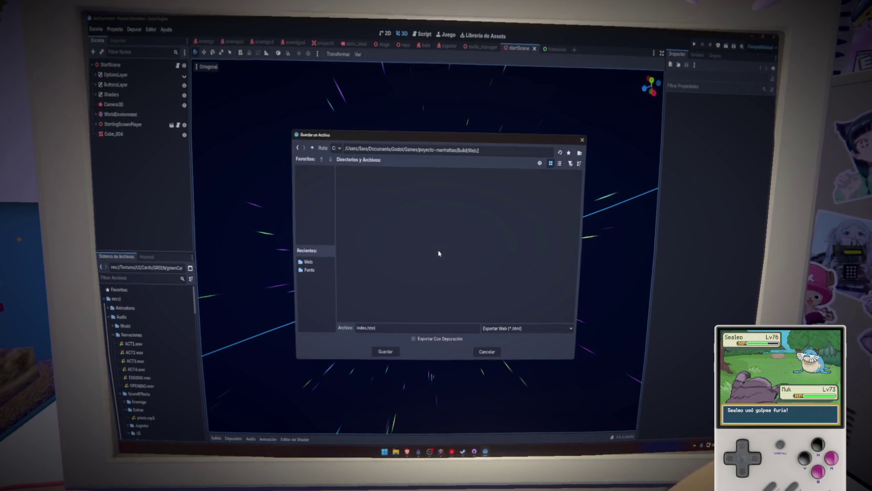
key(Return)
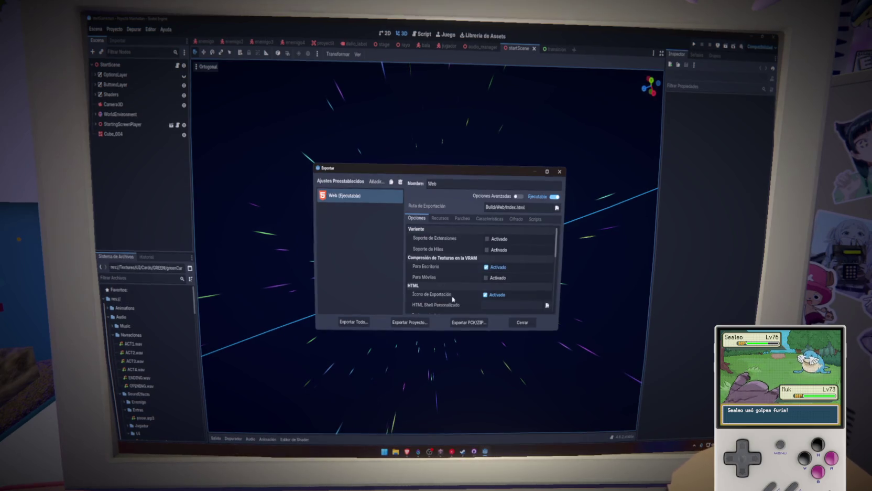
click(559, 172)
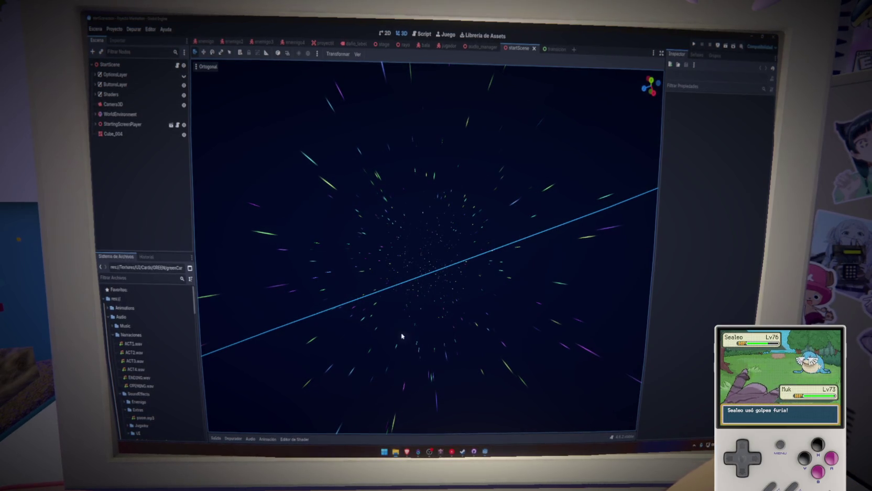
Open itch.io in a new browser tab
mouse_move(411, 453)
click(430, 422)
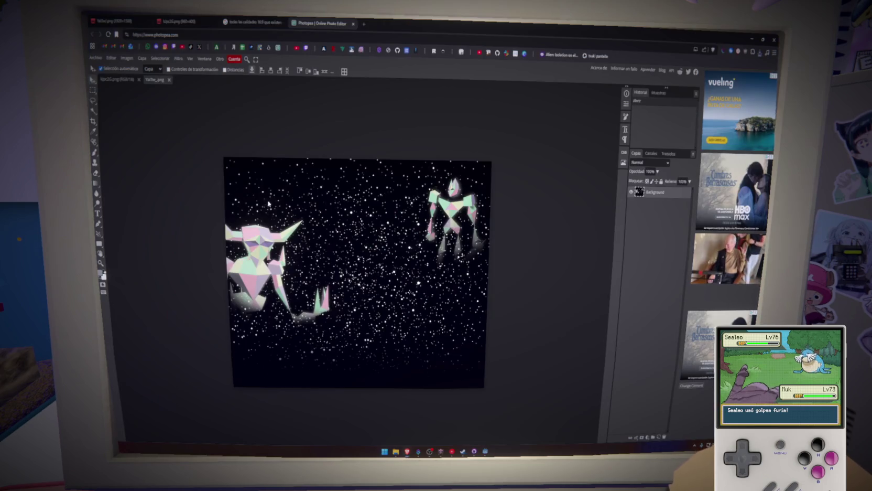
click(118, 22)
click(363, 25)
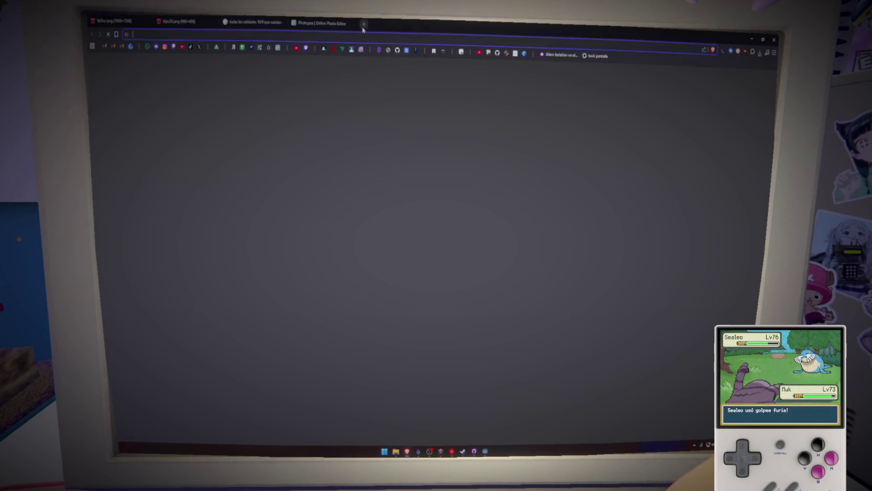
text(itch.io/game-assets)
key(Return)
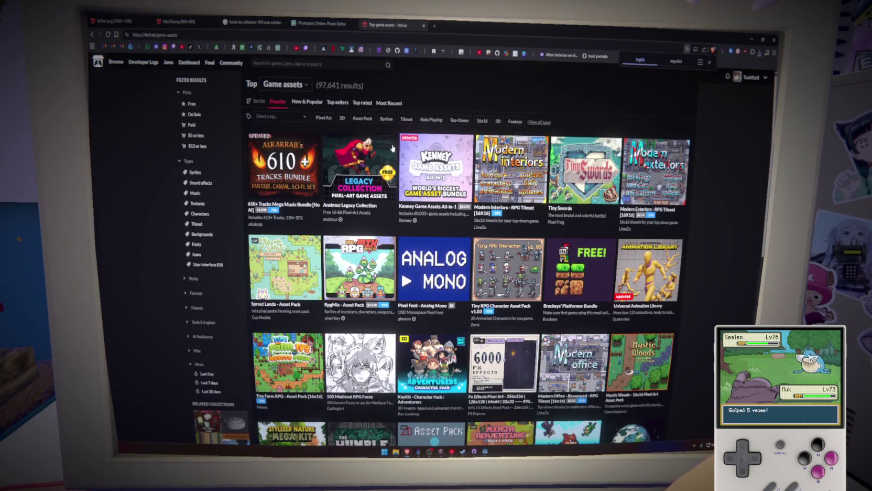
Go through the creator dashboard to the GLASSHEART game's edit page
mouse_move(435, 168)
click(751, 77)
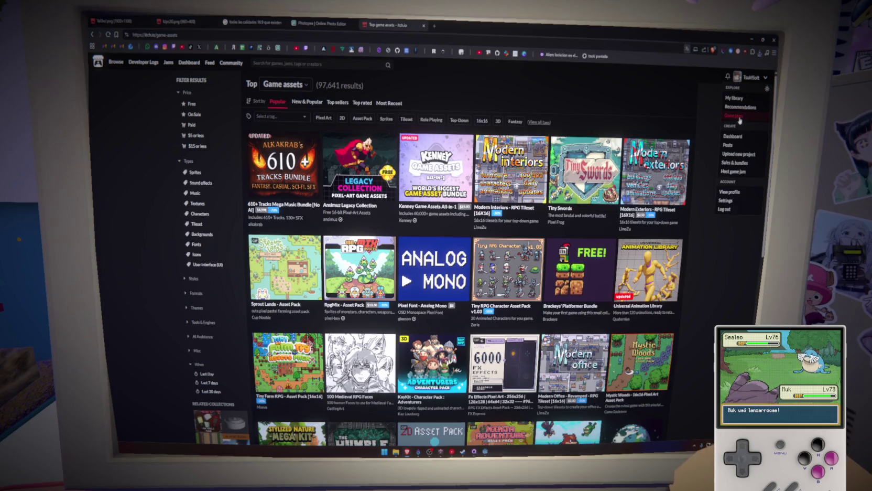
click(734, 137)
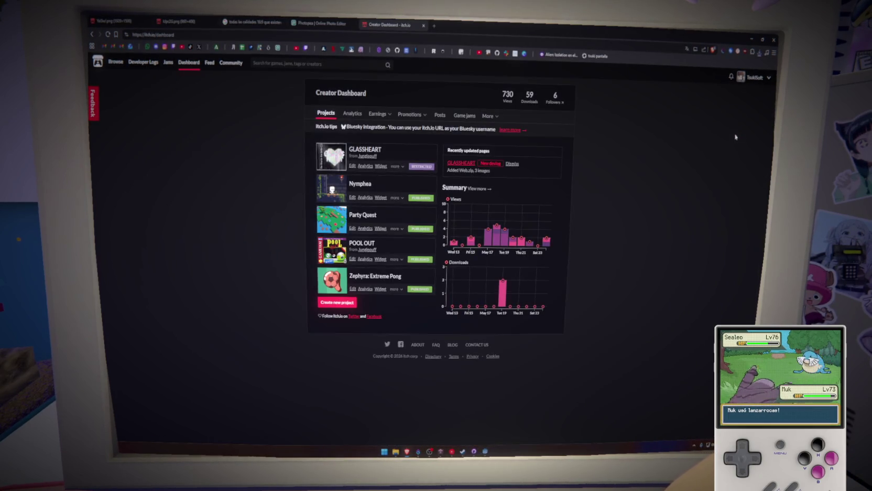
click(371, 148)
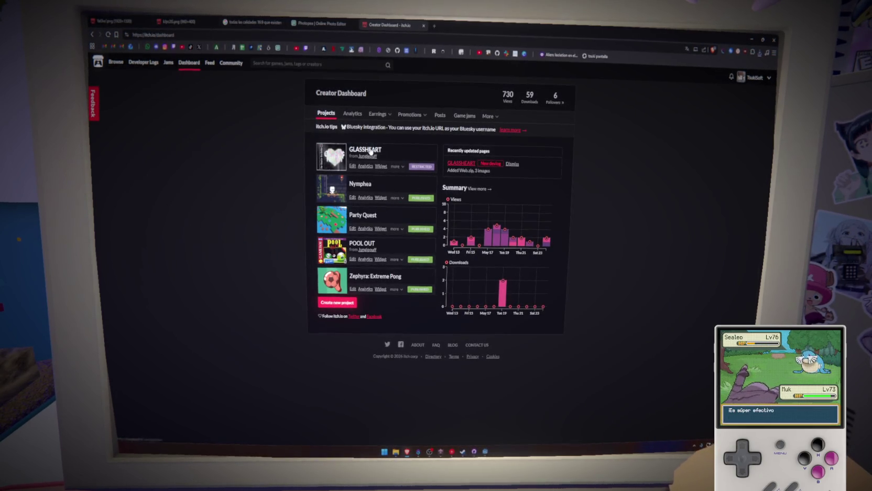
click(174, 63)
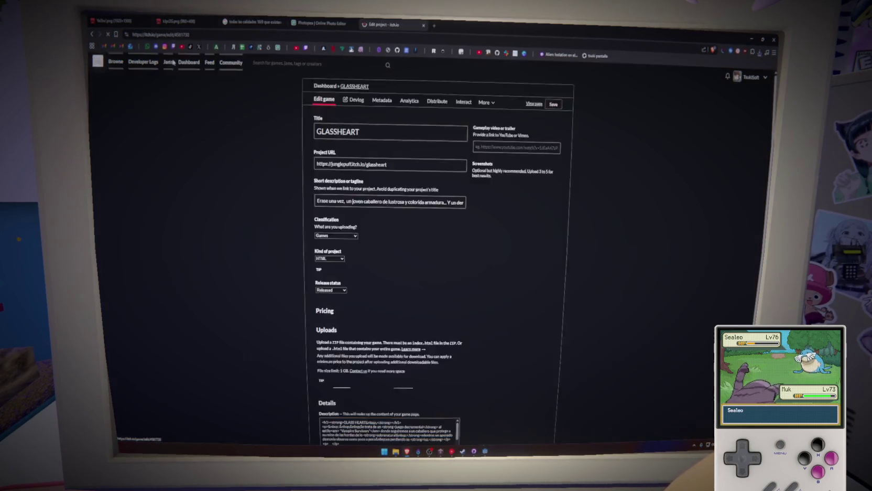
Delete the old Web.zip upload
scroll(400, 214, down, 5)
click(456, 197)
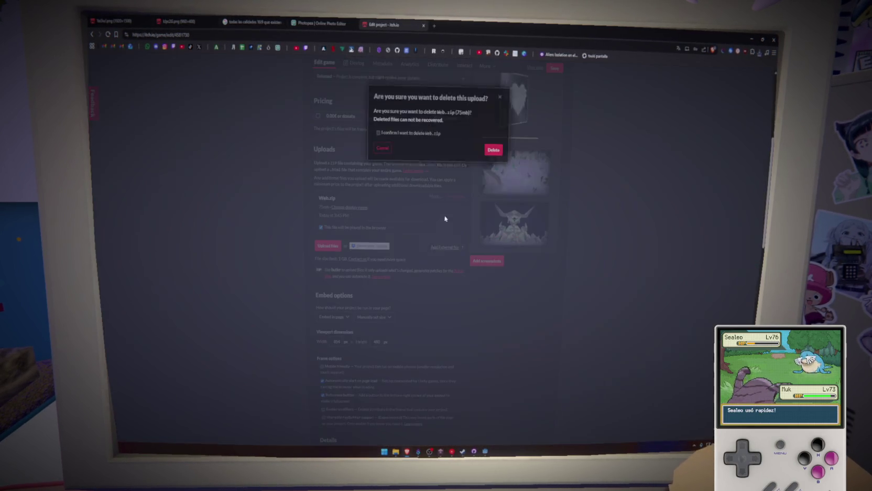
click(487, 148)
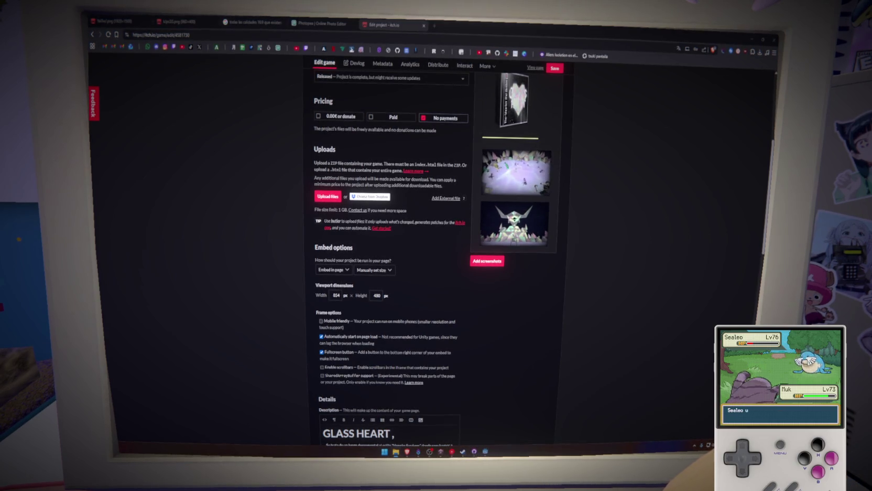
Upload Web2.zip from the project's Build folder to GLASSHEART's uploads
click(323, 197)
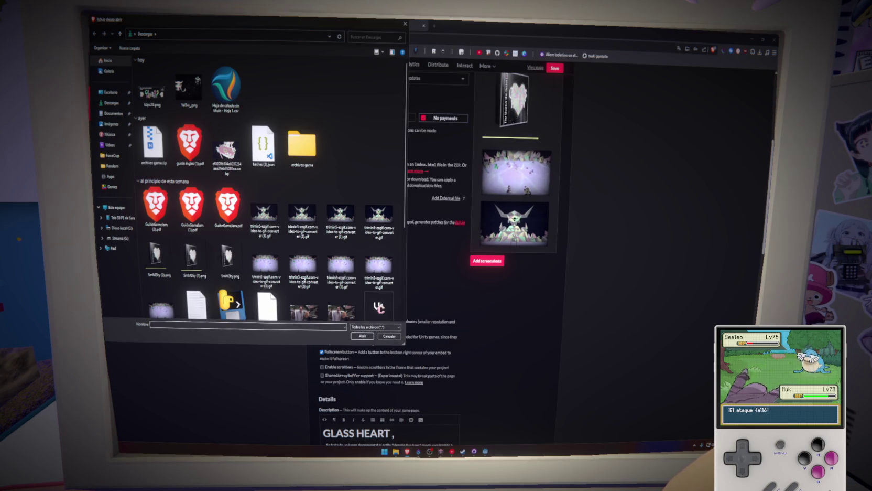
click(213, 34)
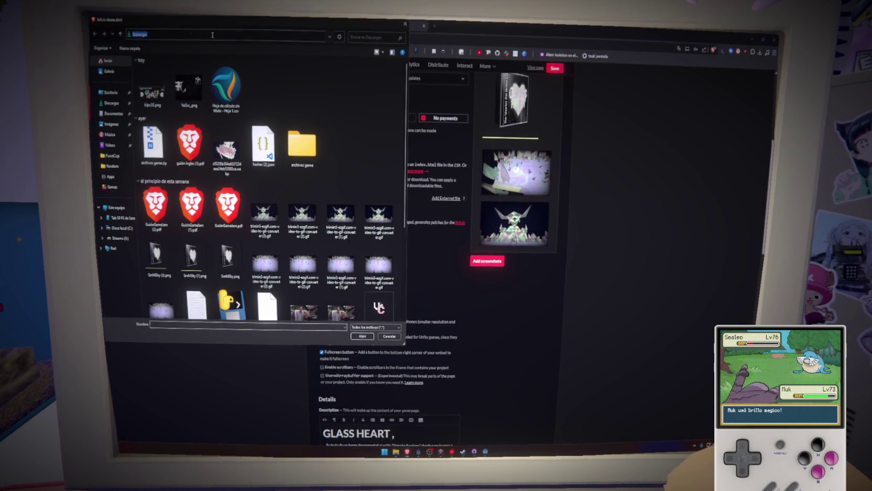
text(C:\Users\Sara\Documents\Godot\Games\proyecto-manhattan\Build)
key(Return)
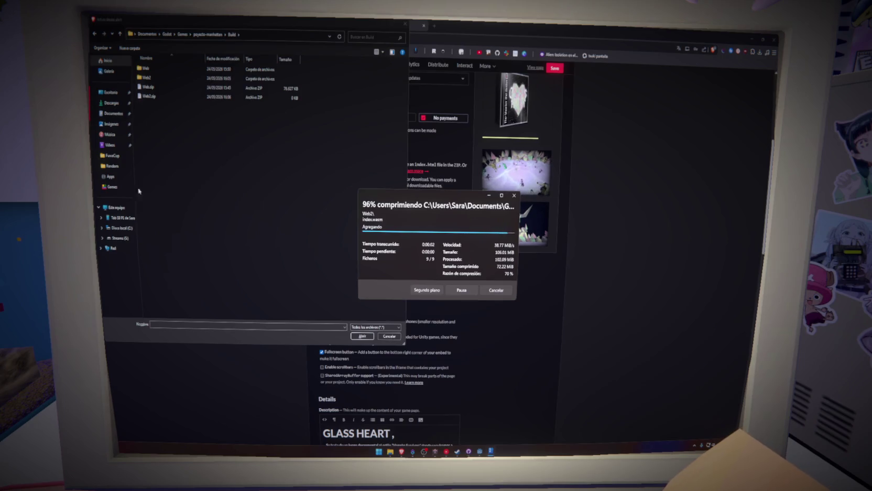
click(157, 97)
click(362, 336)
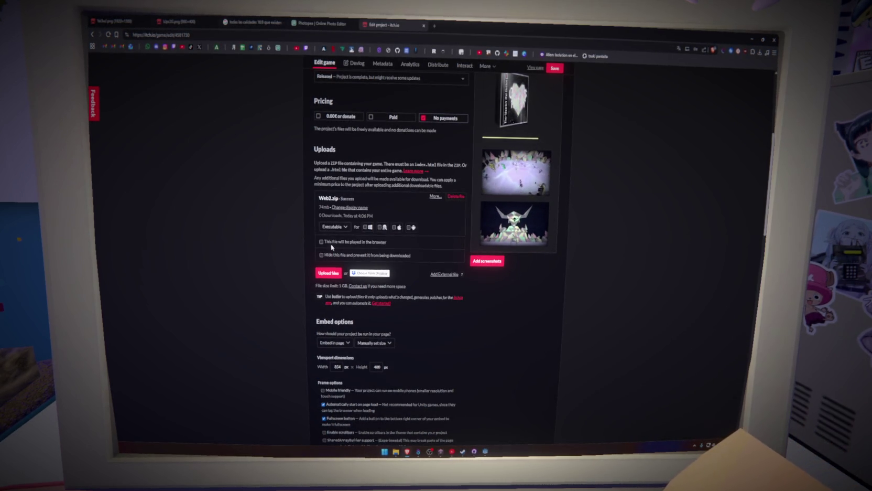
Mark Web2.zip as played in the browser and view the public Glass Heart page
click(332, 243)
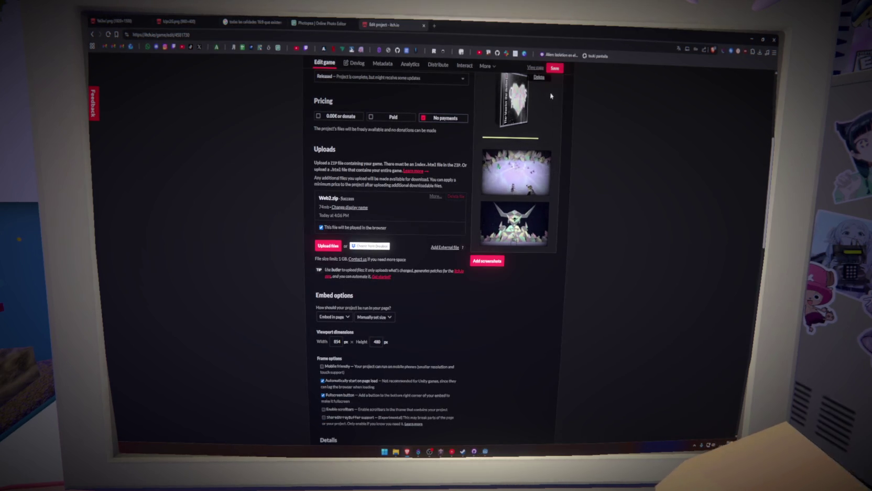
click(535, 68)
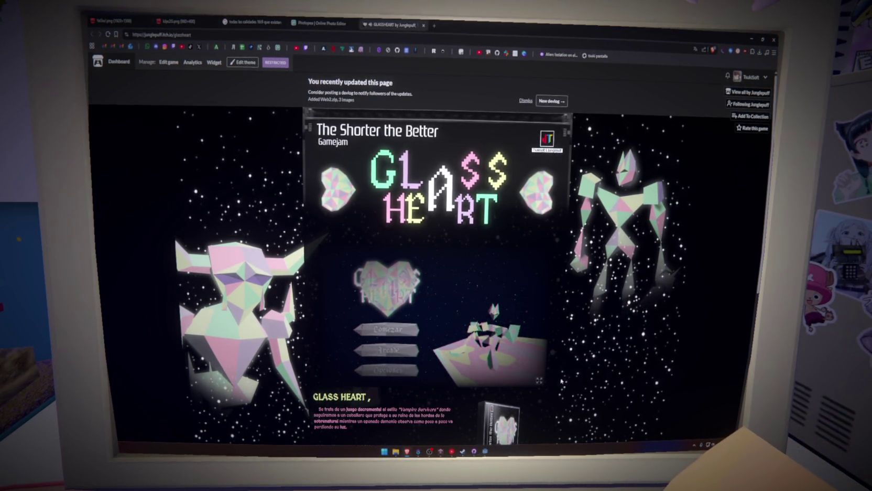
Run the embedded Glass Heart game fullscreen, exit, then launch fullscreen again
click(539, 380)
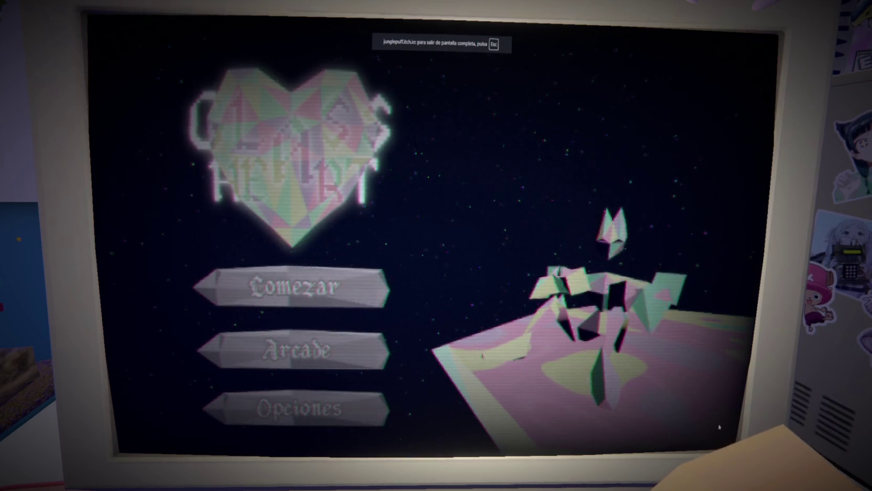
key(Escape)
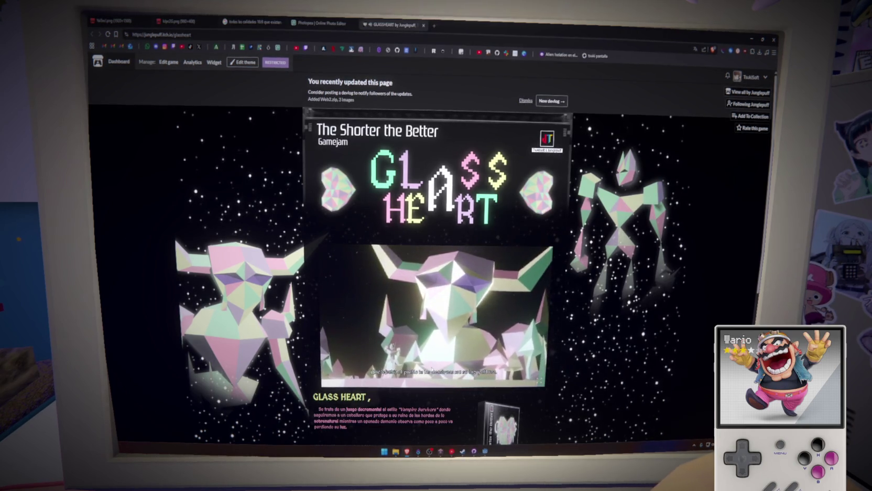
click(541, 382)
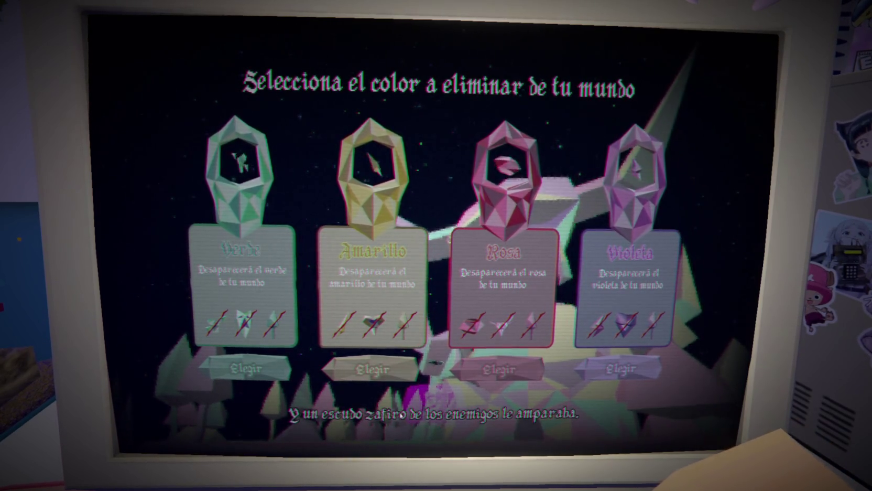
Choose Amarillo (yellow) as the colour to remove
click(366, 372)
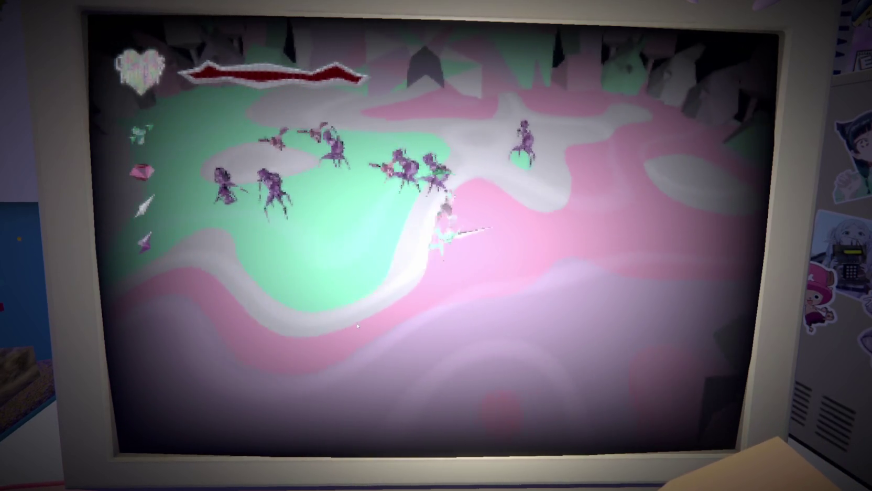
Move the knight around the arena with W, A and S through the fight
key(w)
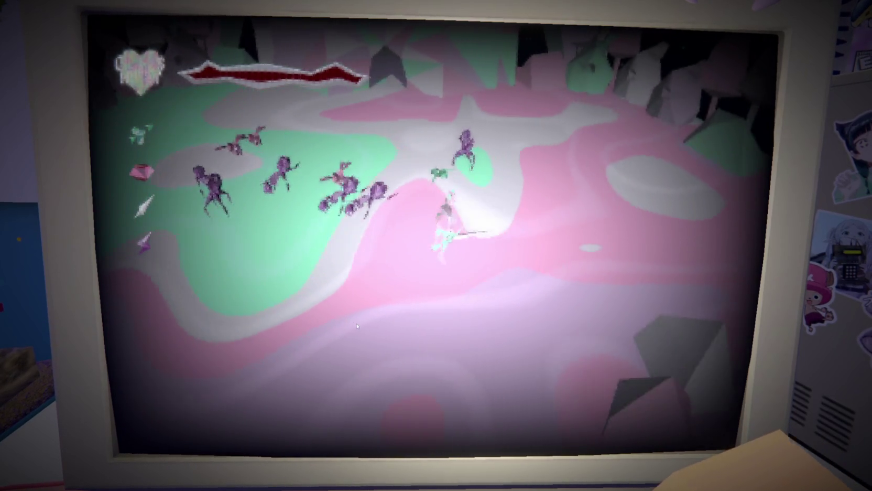
key(w)
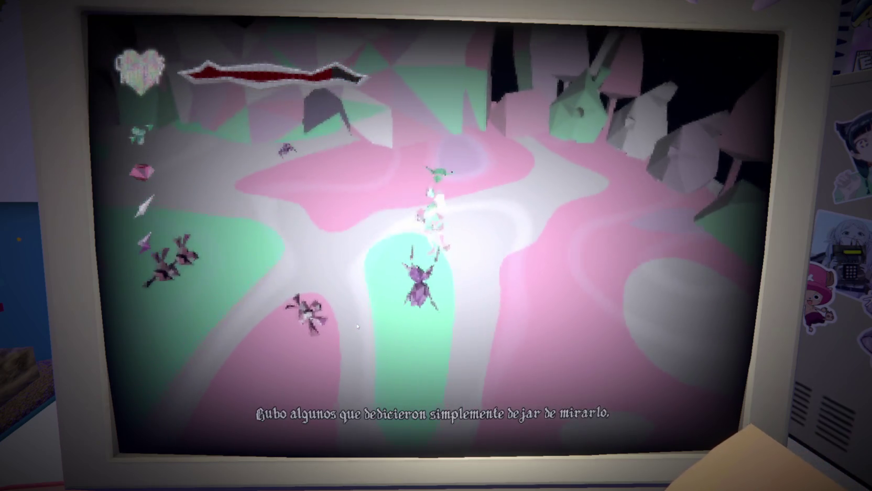
key(s)
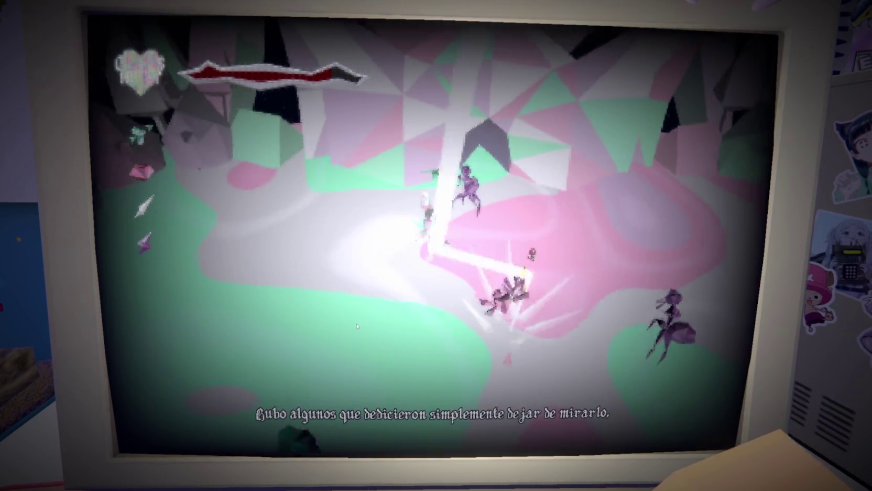
key(s)
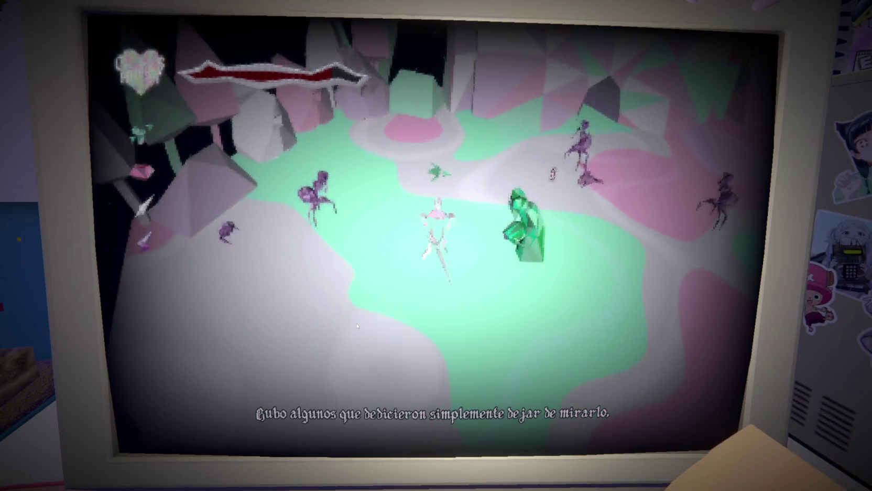
key(w)
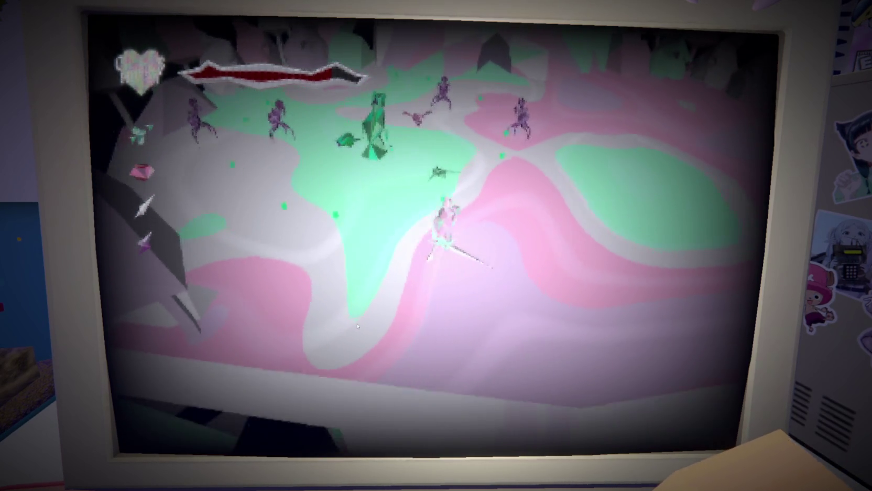
key(w)
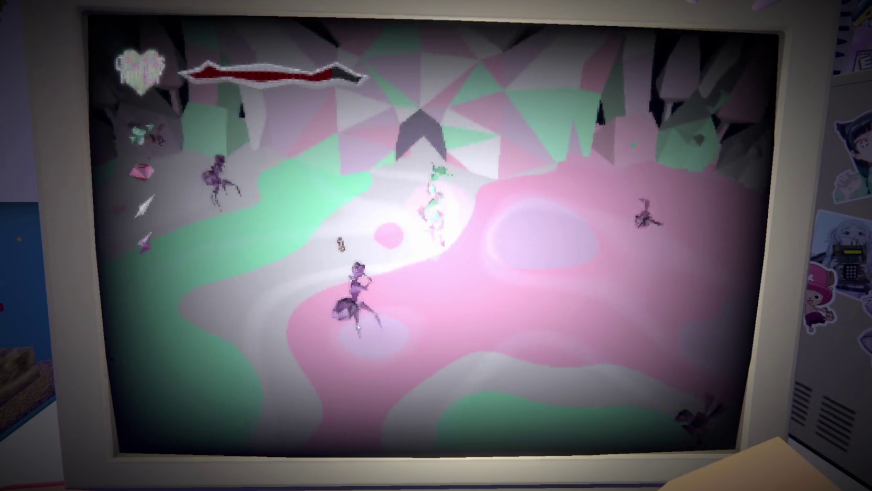
key(a)
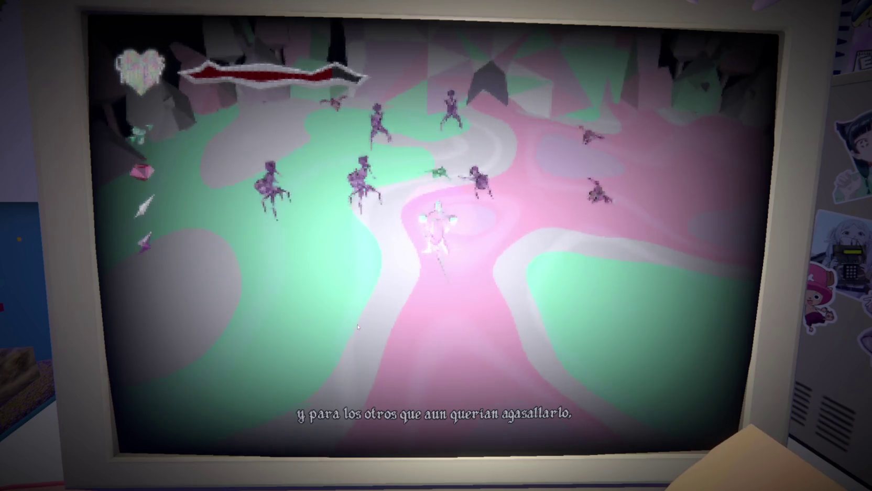
key(a)
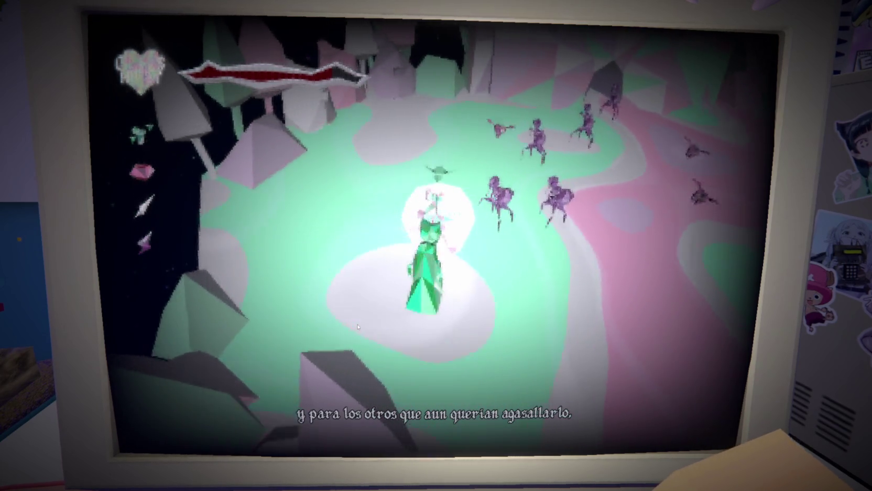
key(w)
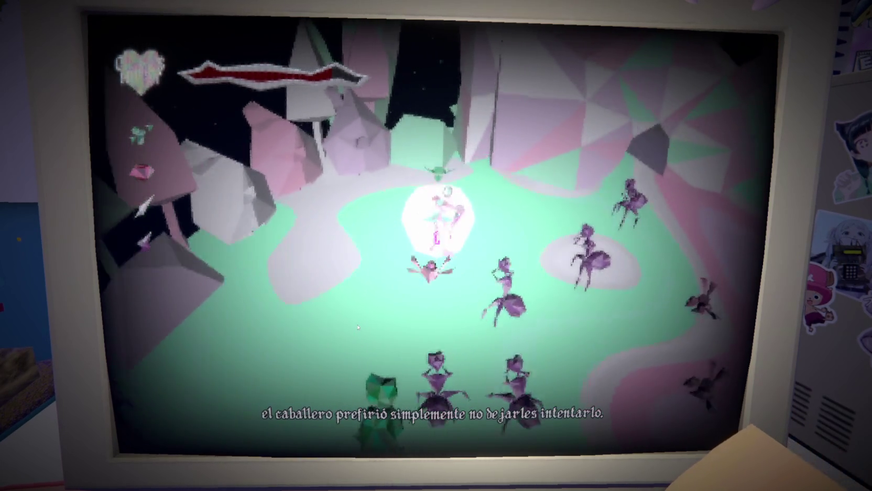
key(w)
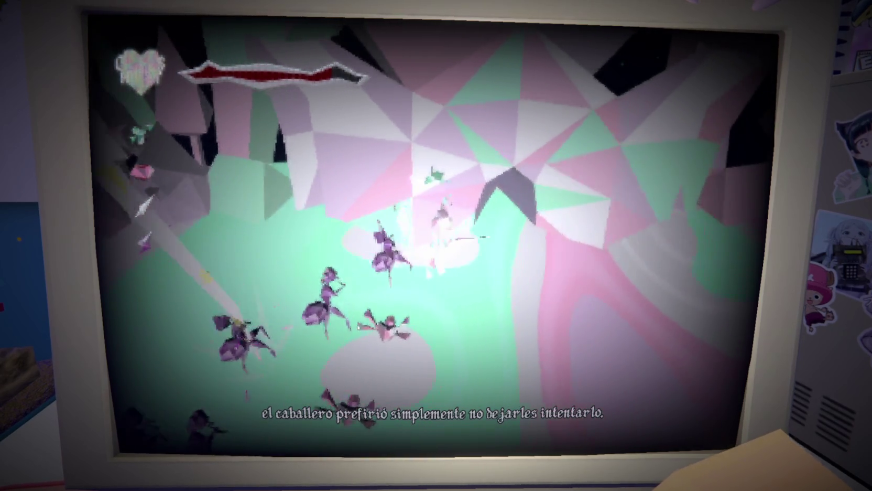
key(s)
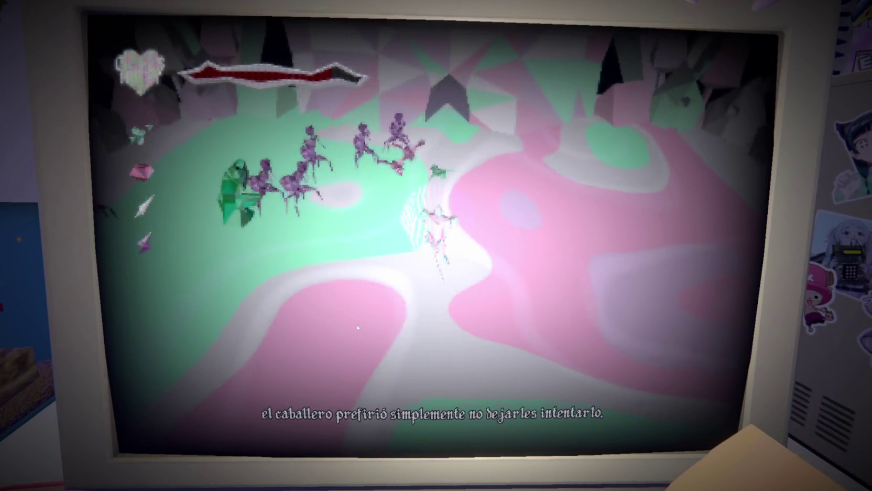
key(s)
key(a)
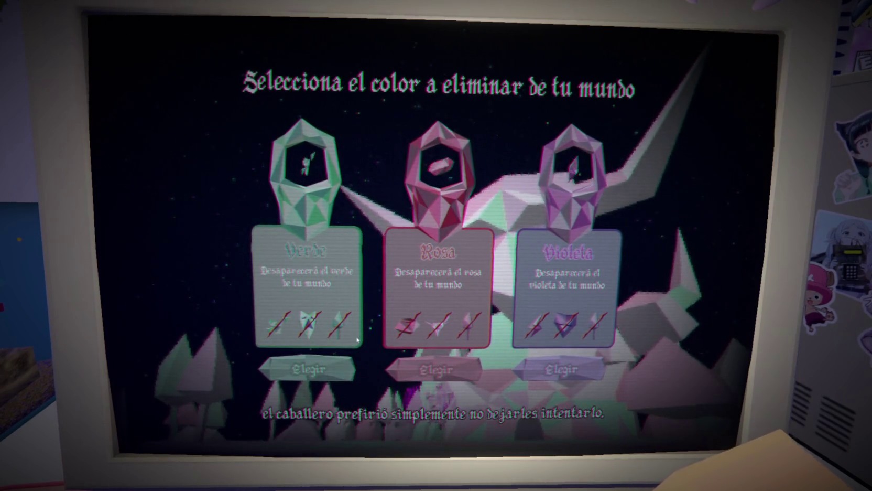
Choose Violeta (violet) as the colour to remove
click(539, 373)
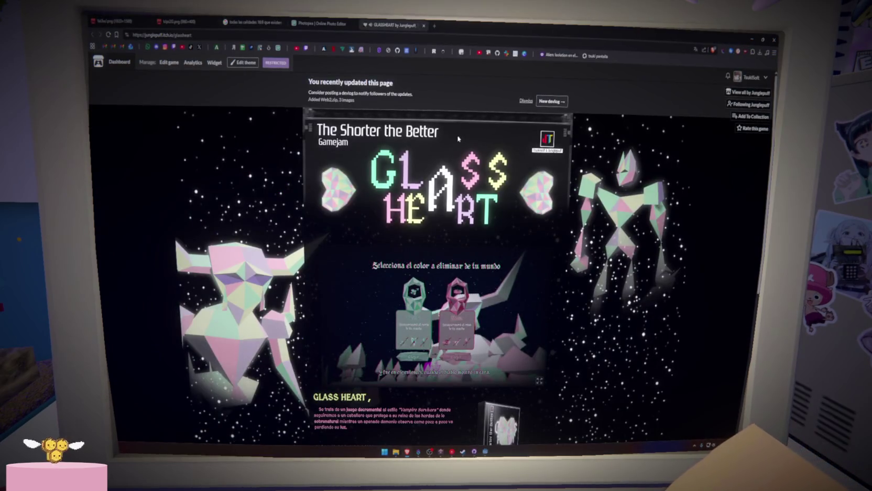
scroll(499, 243, down, 5)
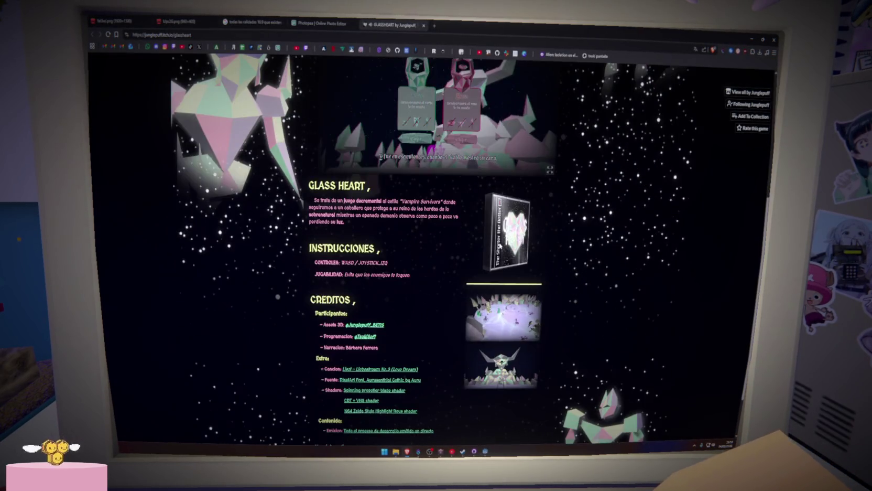
scroll(500, 245, up, 5)
Close the GLASSHEART page and leftover tab, then start a new tab
click(423, 25)
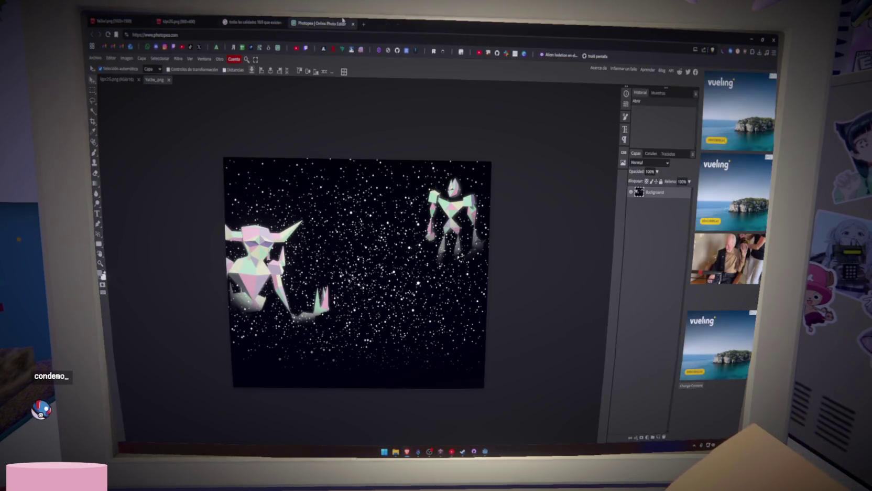
click(259, 21)
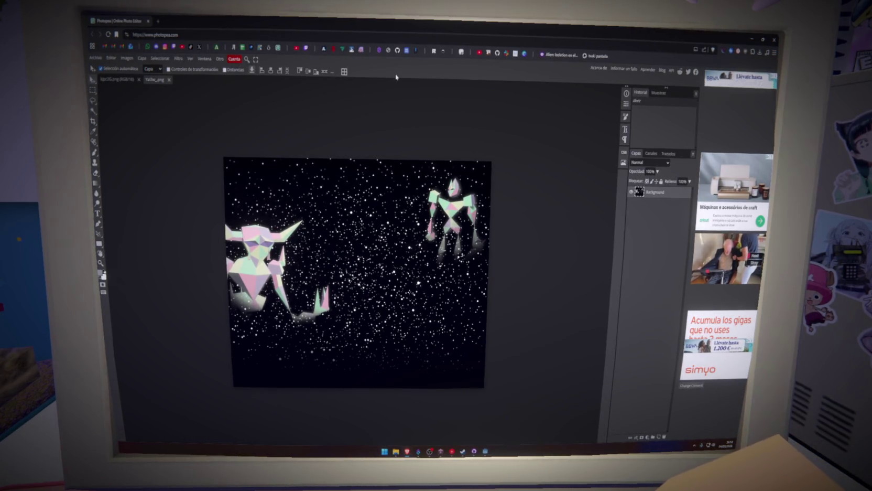
click(159, 22)
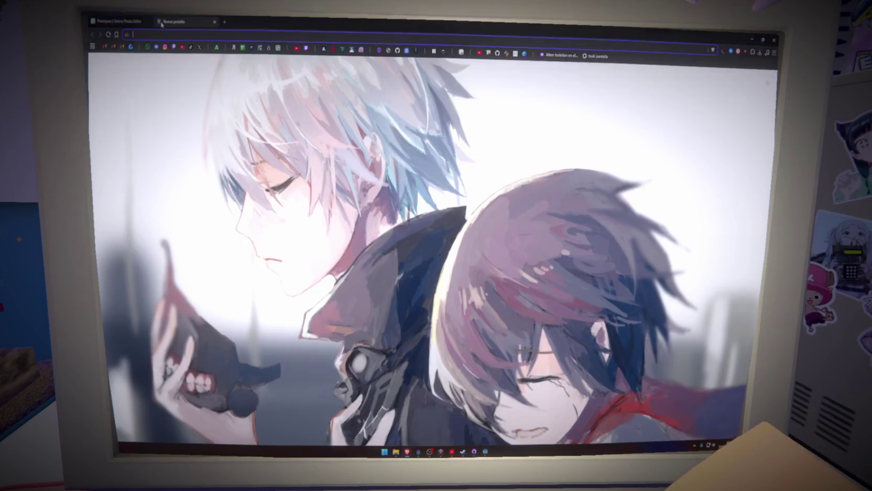
Load itch.io in the new tab and run the Glass Heart project locally in Godot
text(itch.io/game-assets)
key(Return)
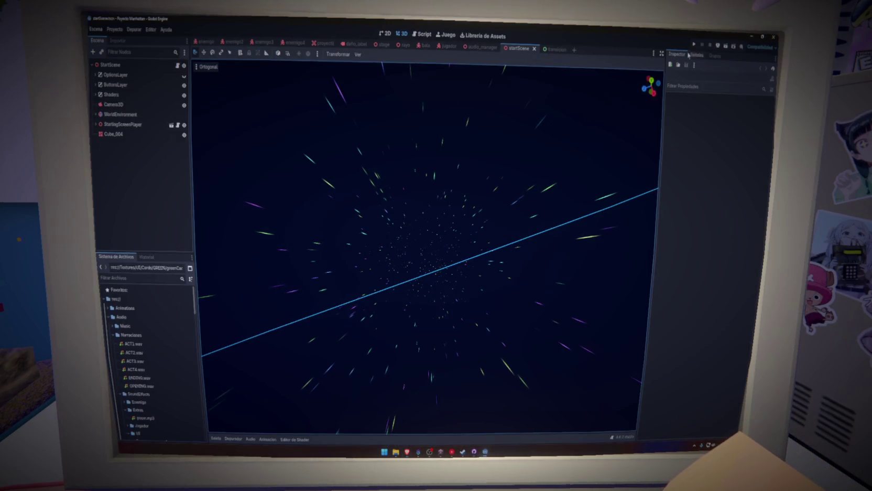
click(694, 44)
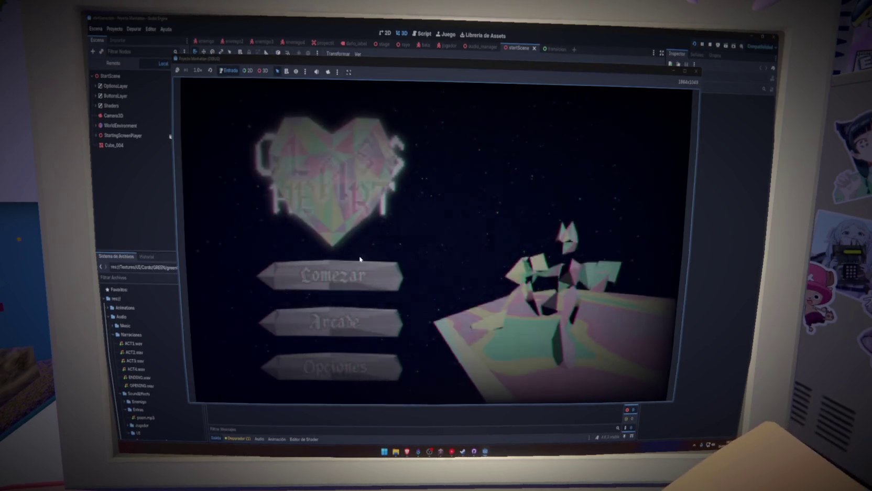
Start the local Godot game's intro cutscene from Comenzar, then close the game window
click(368, 261)
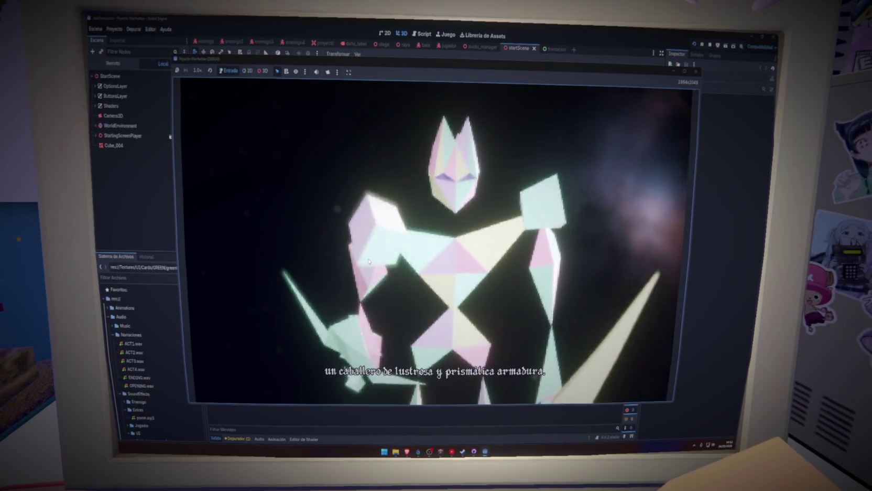
click(696, 71)
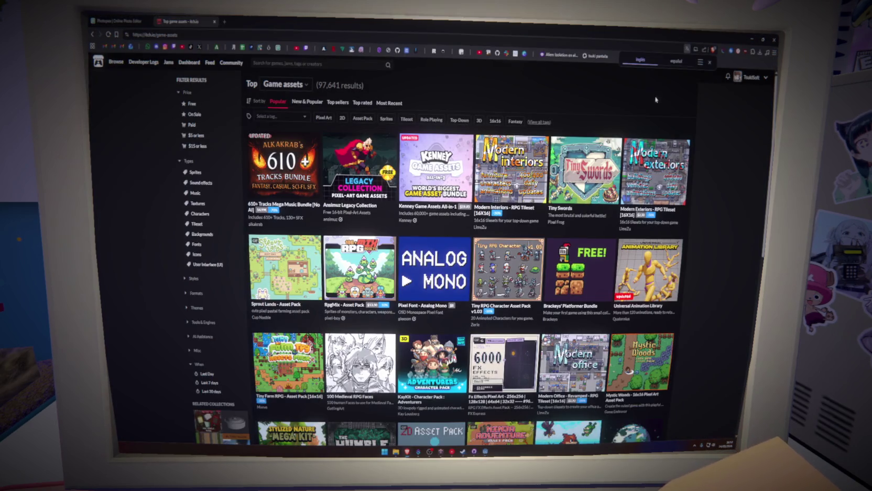
Dismiss the translate popup, open GLASSHEART from the Dashboard, and check its visitor password prompt in a new window
click(709, 63)
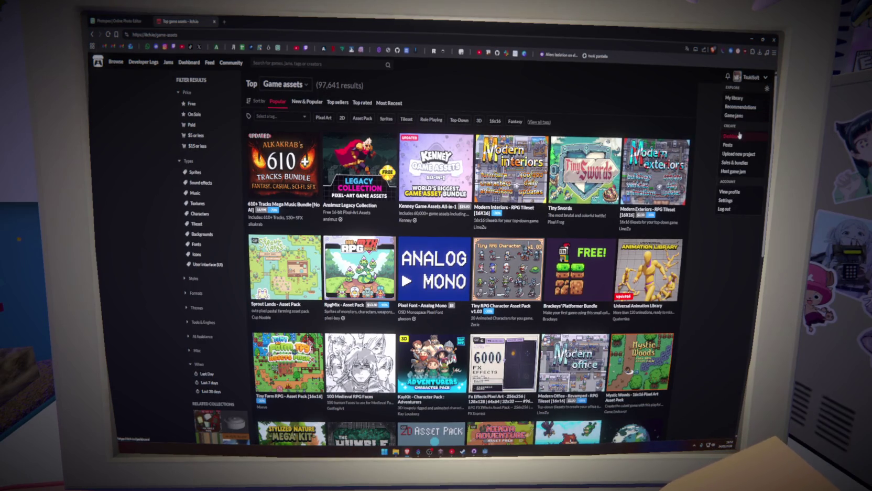
click(733, 136)
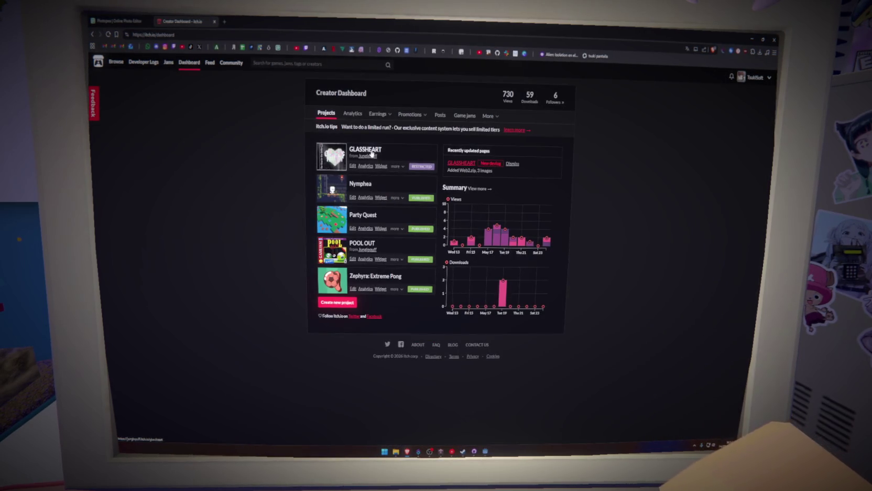
click(371, 151)
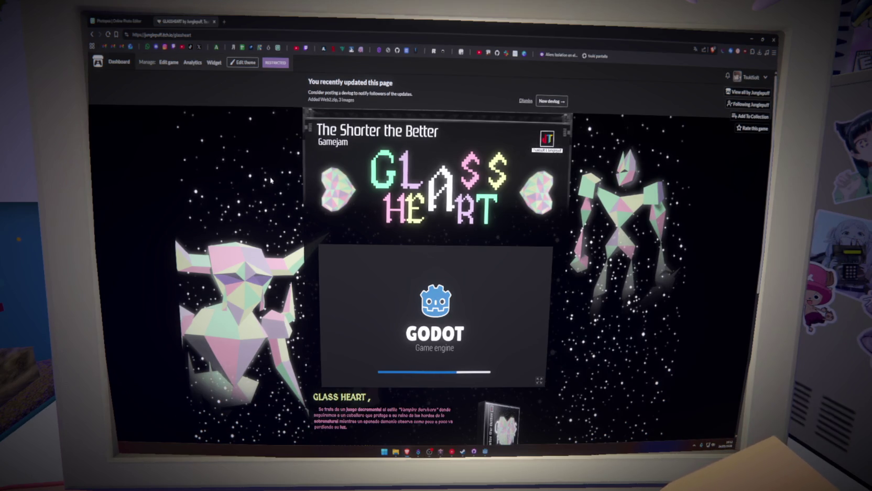
key(ctrl+n)
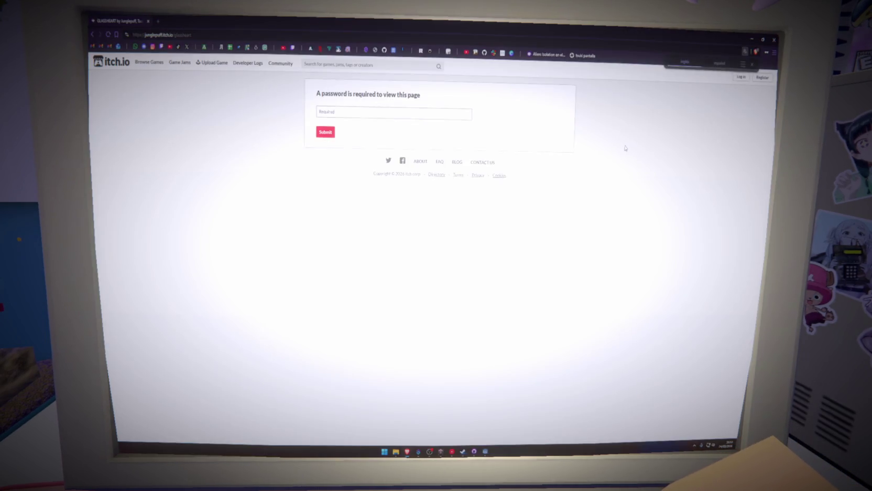
click(375, 118)
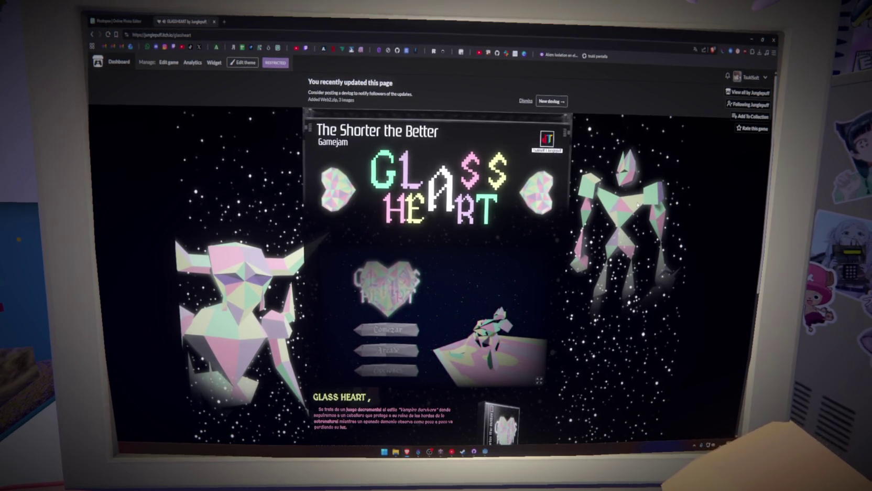
Dismiss the update notice, start the embedded build's intro via Comenzar, then close the GLASSHEART tab
click(525, 101)
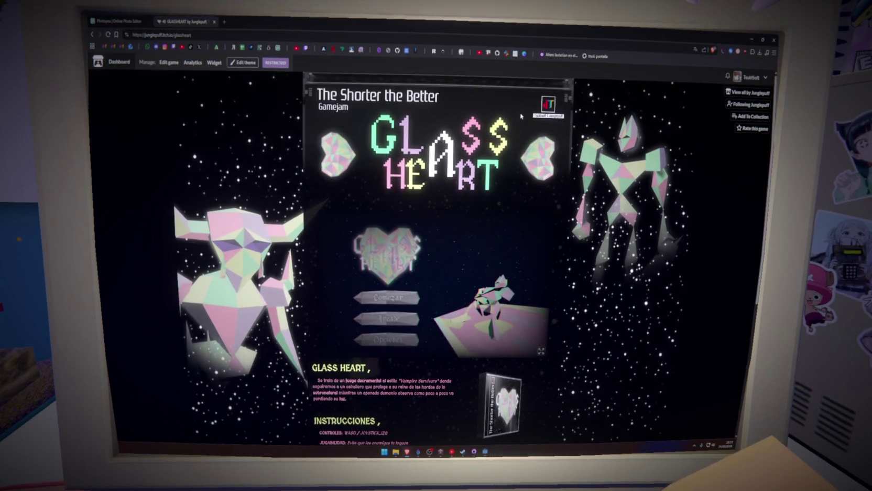
scroll(515, 120, down, 4)
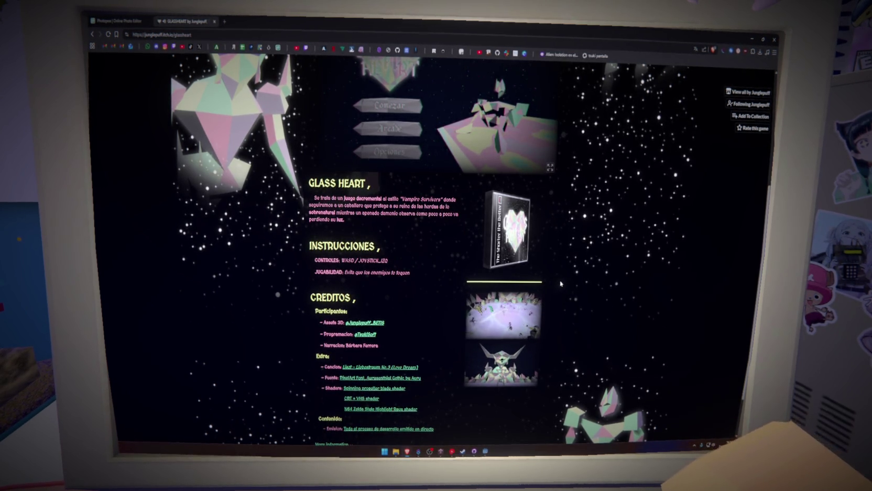
scroll(560, 284, up, 5)
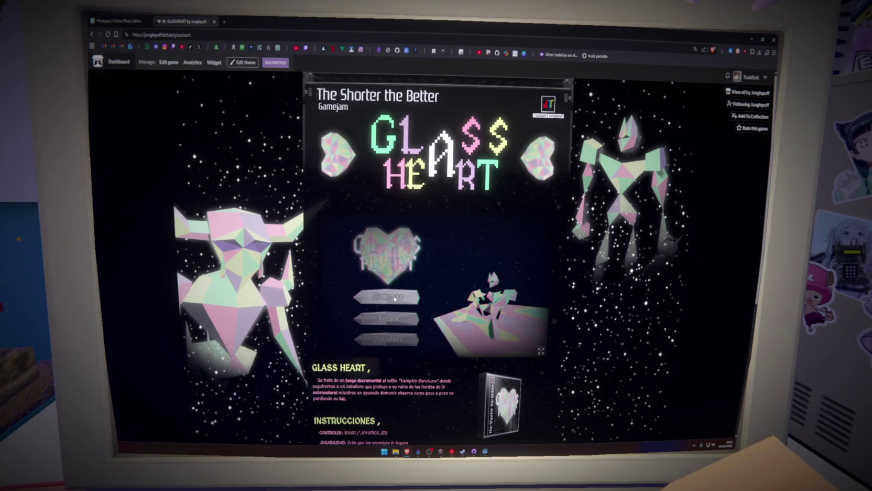
click(394, 298)
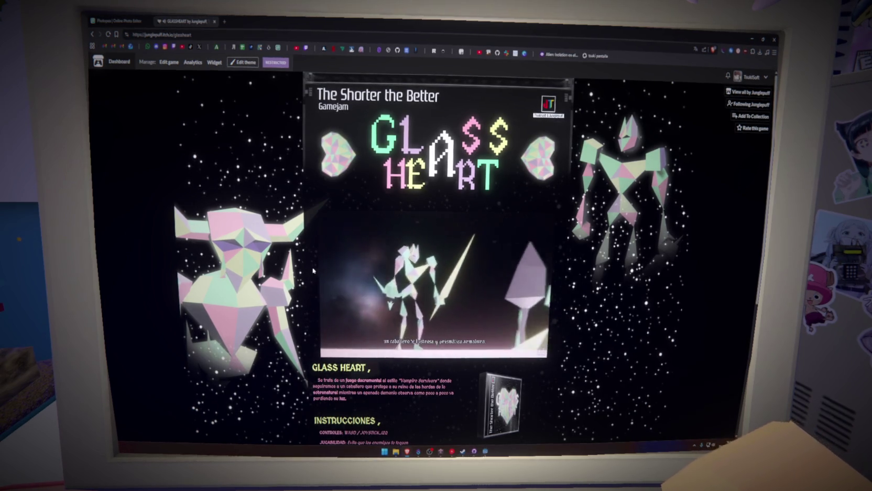
click(214, 21)
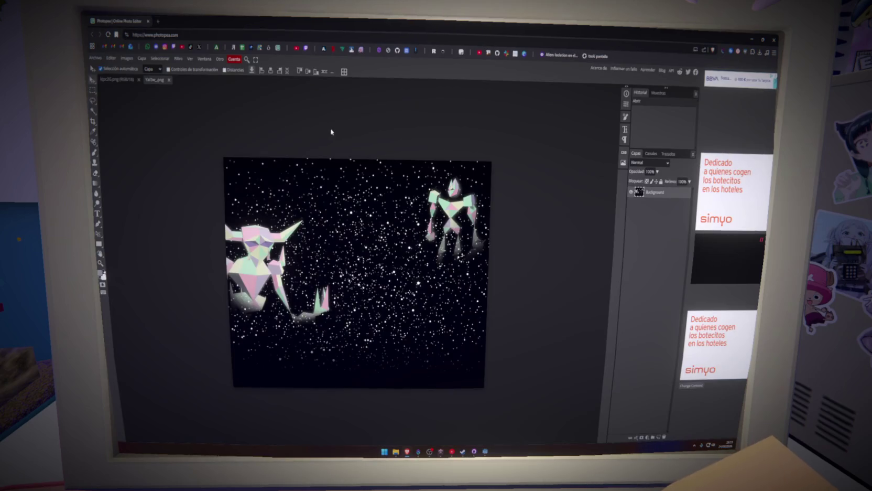
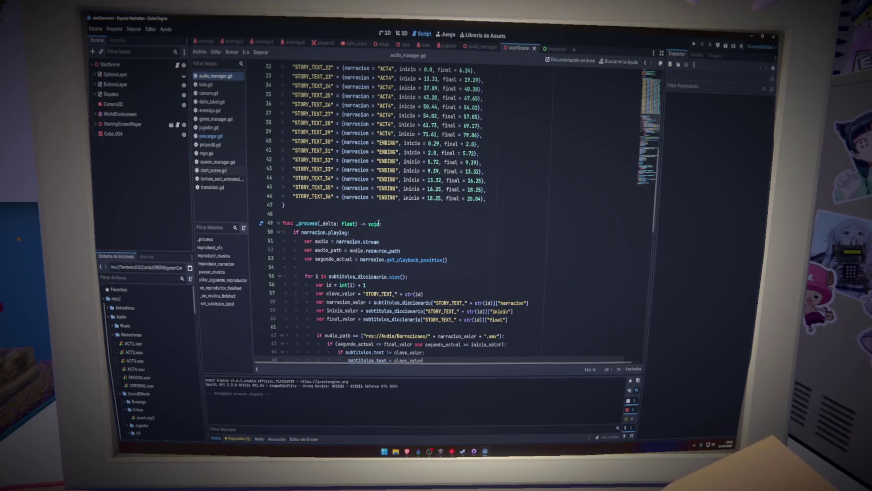
Rename the _process parameter from _delta to delta
scroll(379, 223, down, 4)
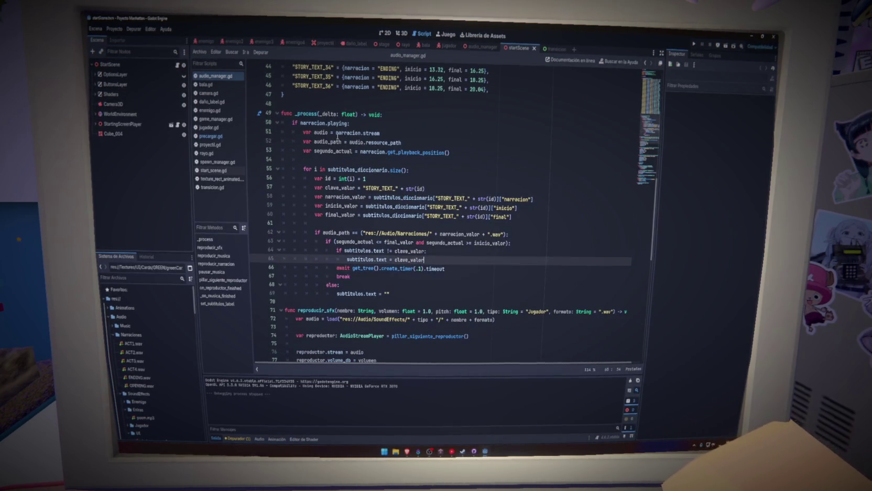
double_click(329, 113)
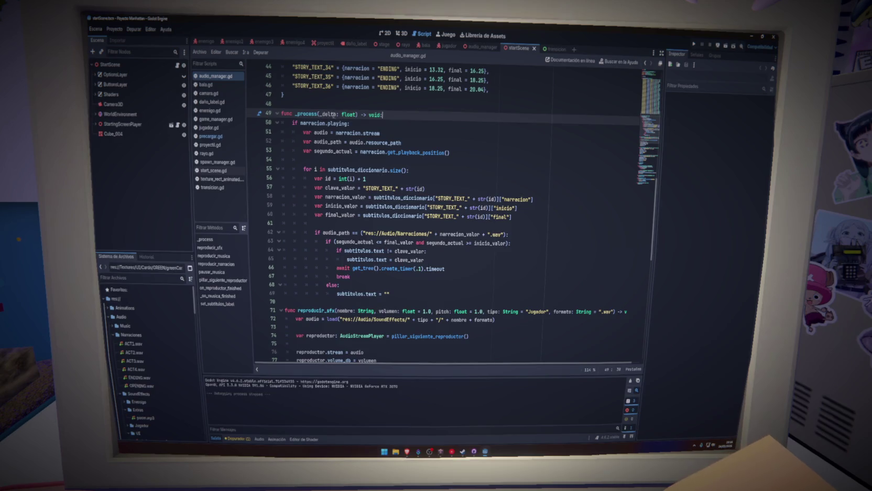
double_click(329, 114)
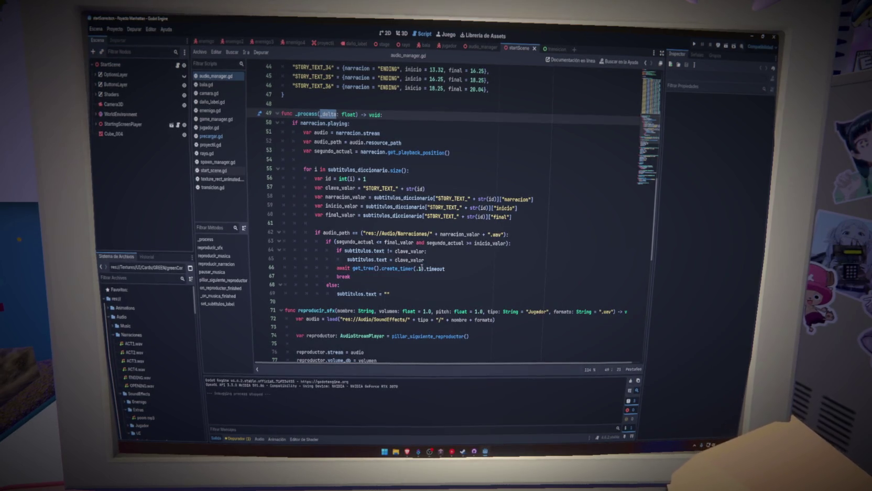
double_click(420, 268)
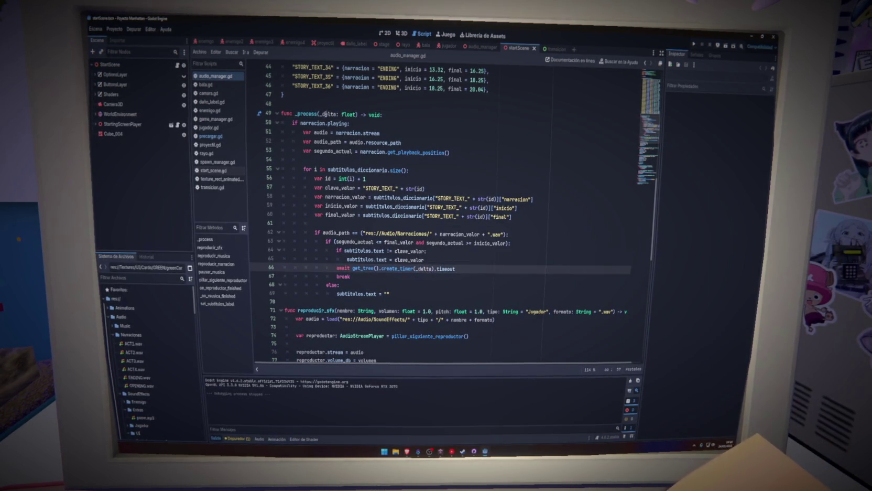
click(319, 114)
key(BackSpace)
Delete the await create_timer line from the subtitle loop and run the project
click(418, 269)
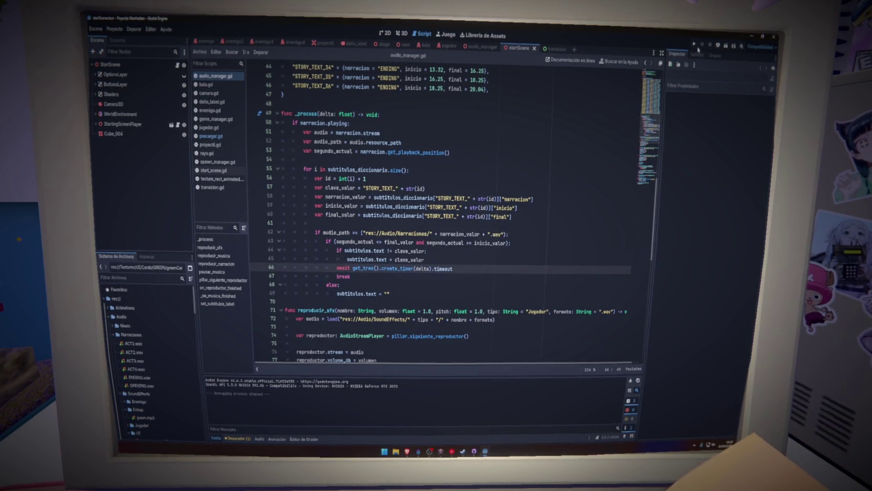
triple_click(464, 267)
key(BackSpace)
key(BackSpace)
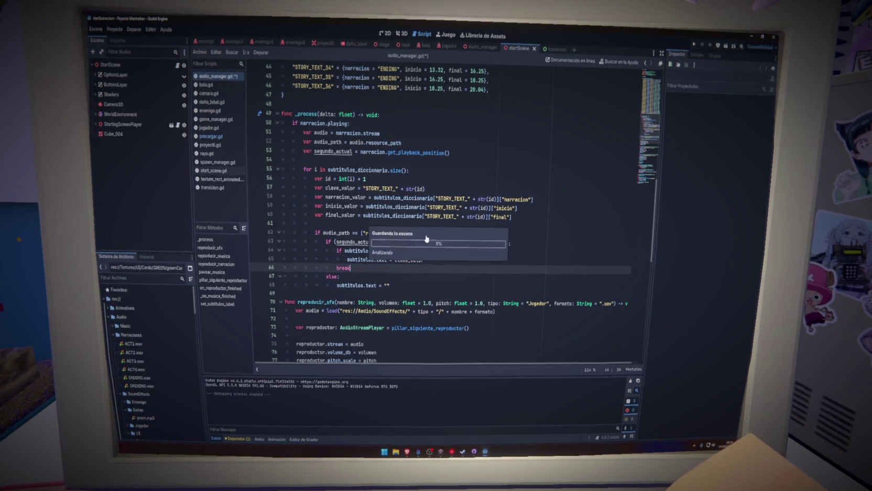
click(695, 44)
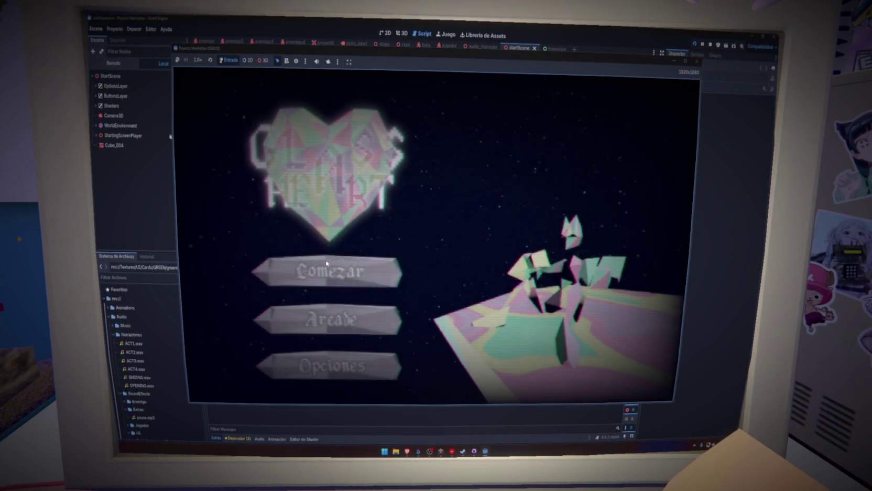
click(327, 263)
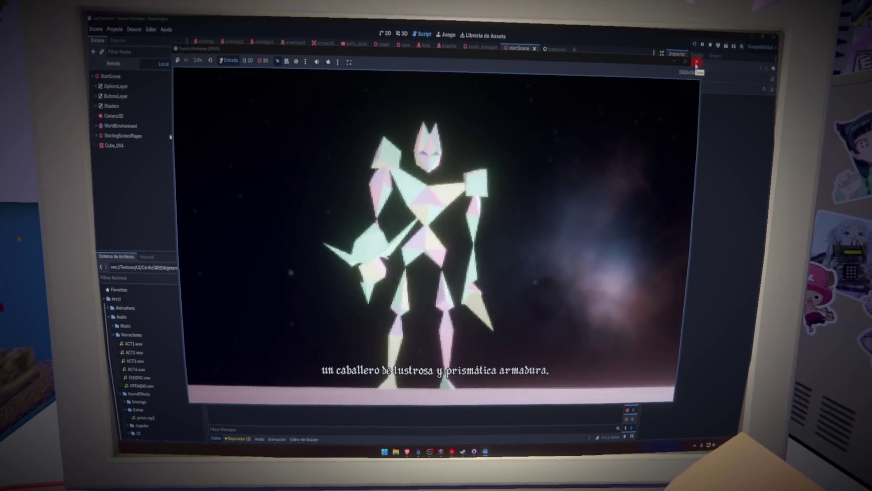
click(697, 62)
click(512, 178)
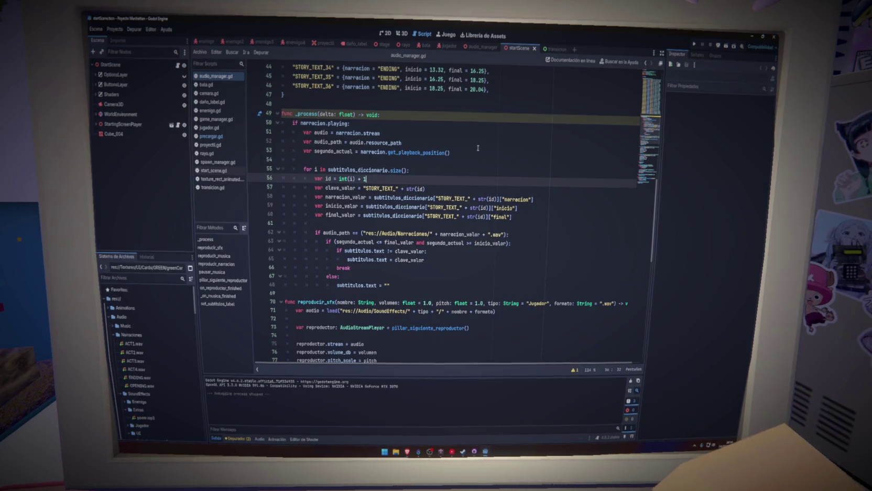
Restore the _process parameter name to _delta
click(318, 114)
text(_)
key(Down)
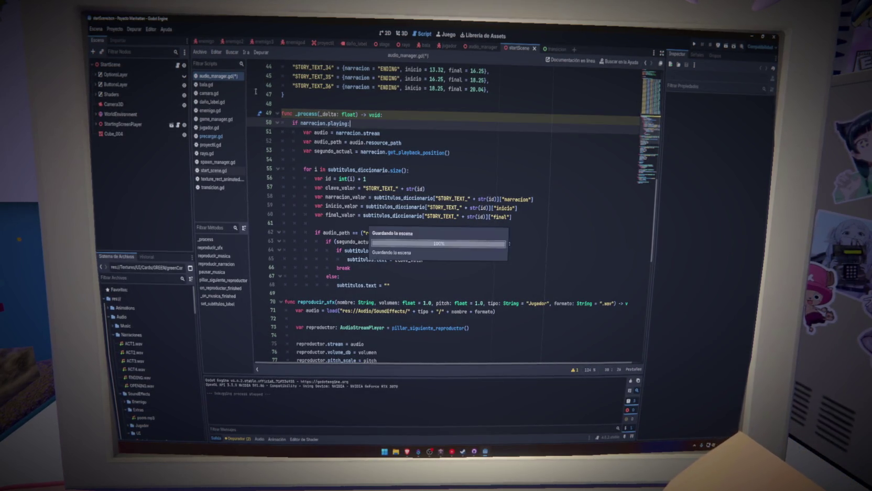
Export the project's web build into a new Build/Web3 folder, then switch to the browser
click(116, 29)
click(129, 73)
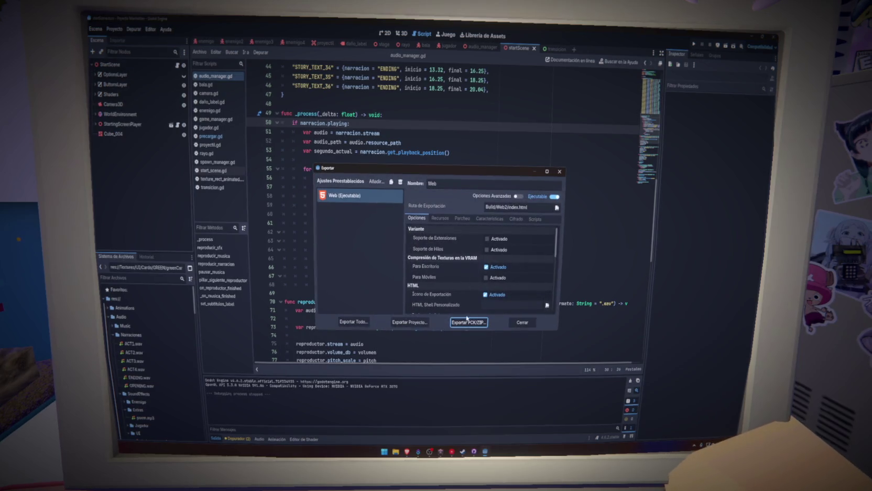
click(409, 321)
right_click(418, 220)
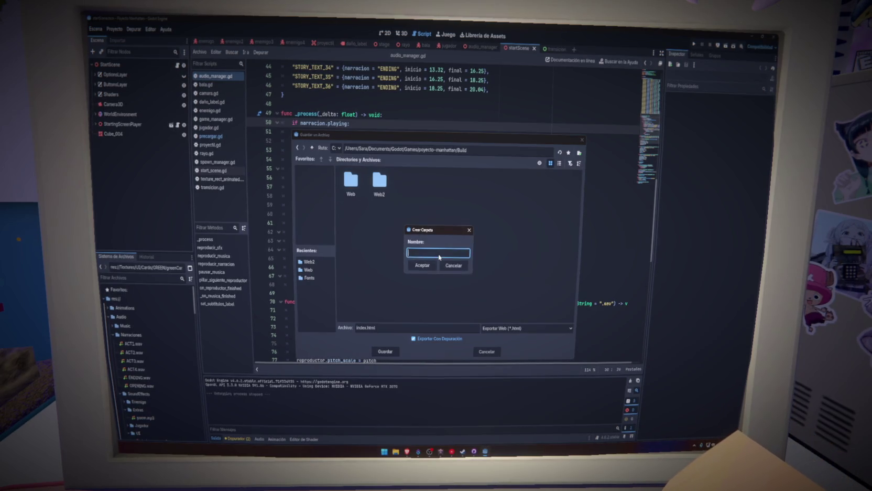
text(Web3)
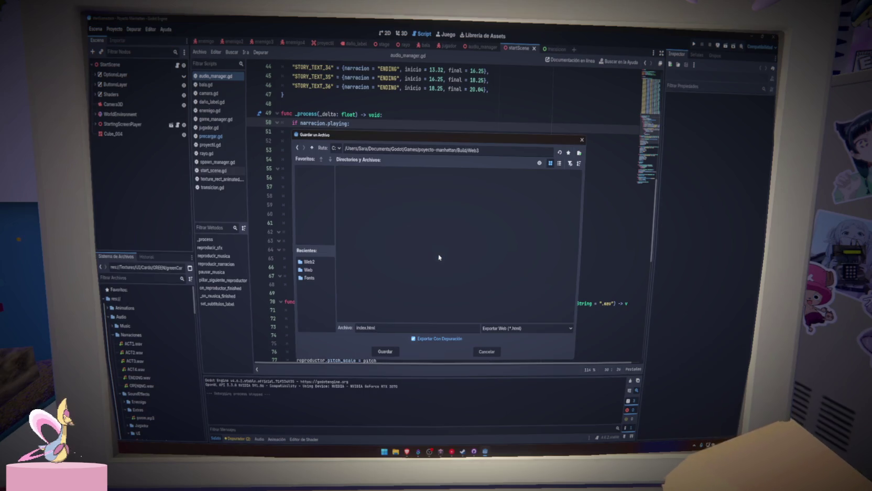
click(383, 351)
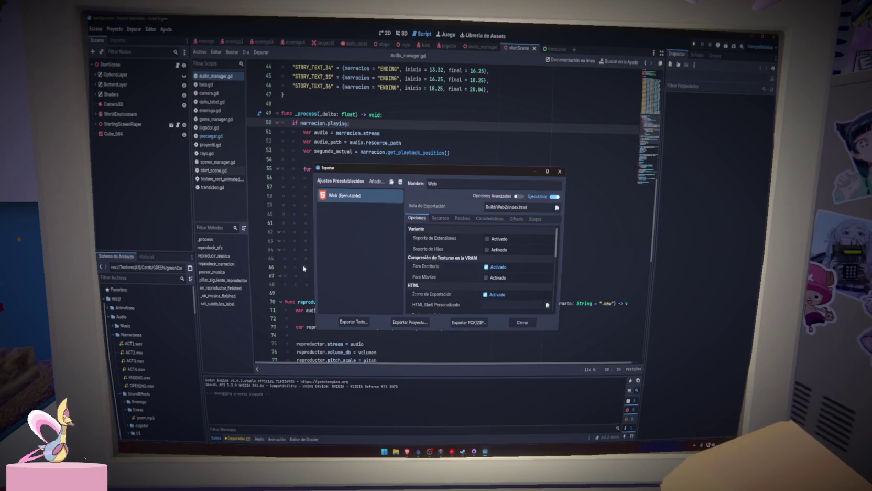
key(Escape)
key(alt+Tab)
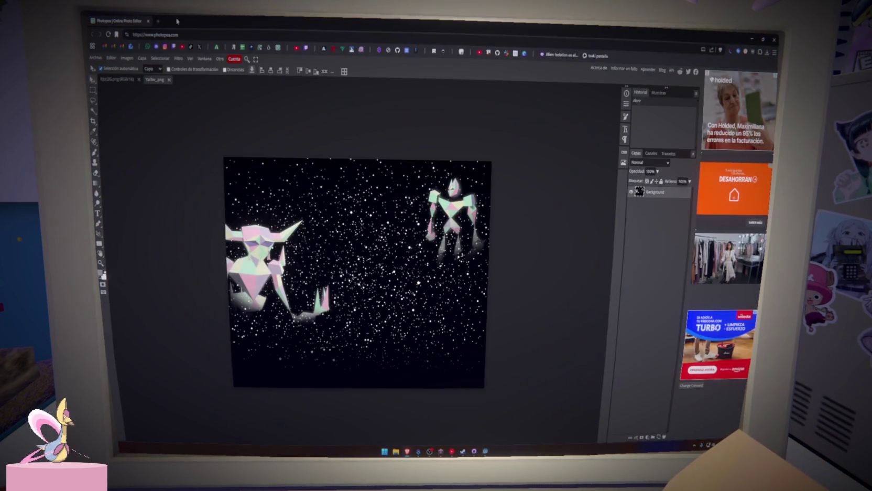
Load itch.io in a new tab and dismiss the translation offer
click(158, 21)
text(itc)
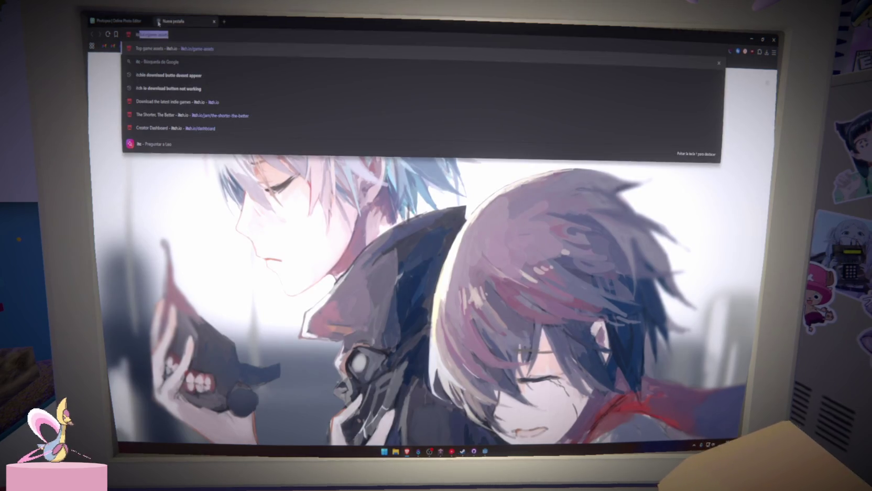
key(Return)
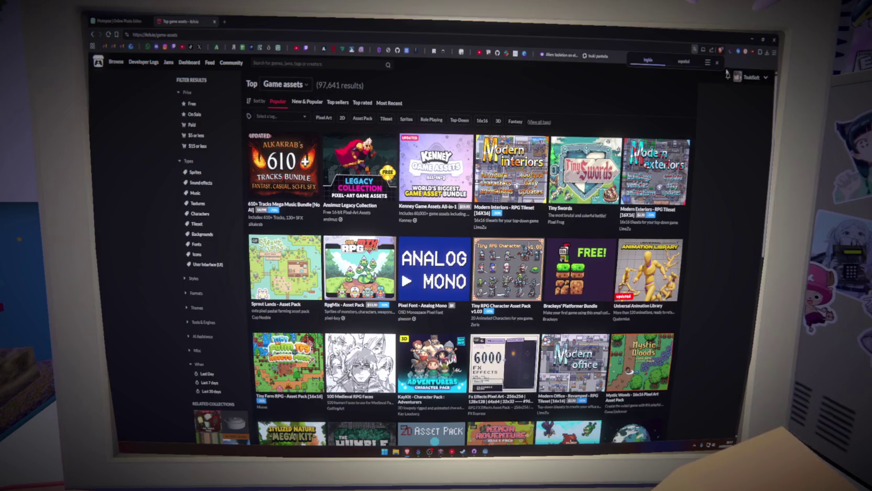
click(717, 62)
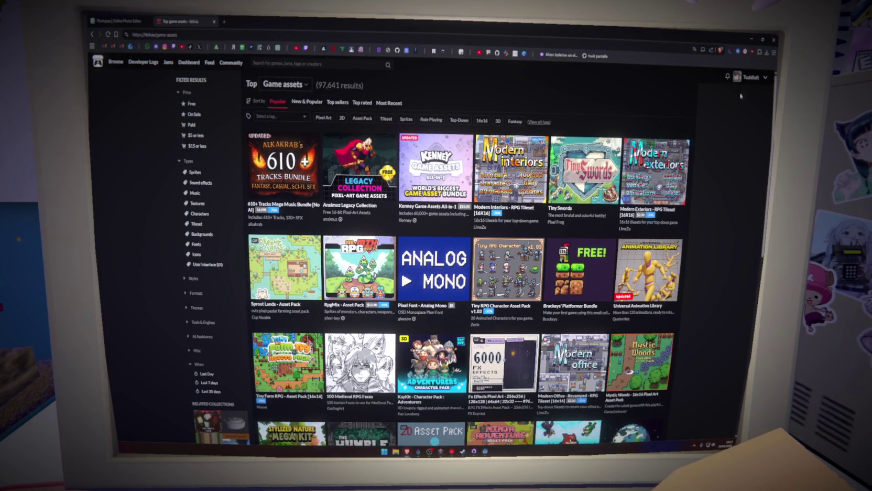
Go to the creator dashboard and open the Glass Heart edit page
click(766, 77)
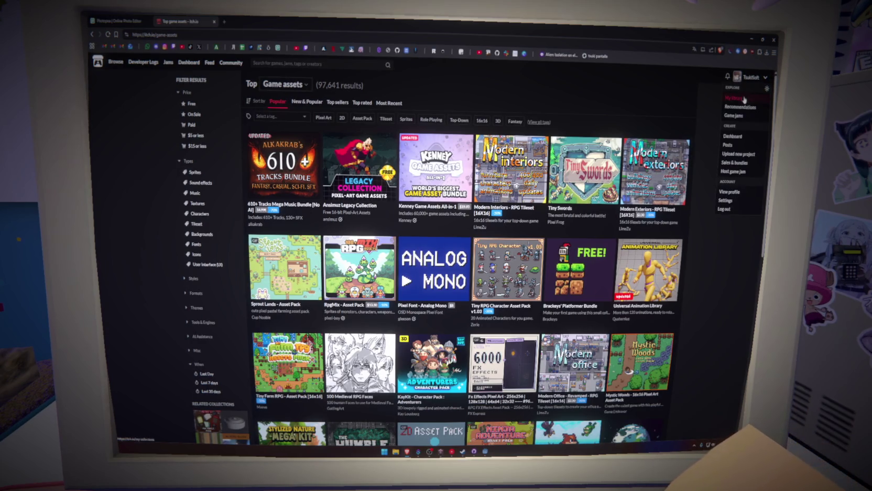
click(731, 138)
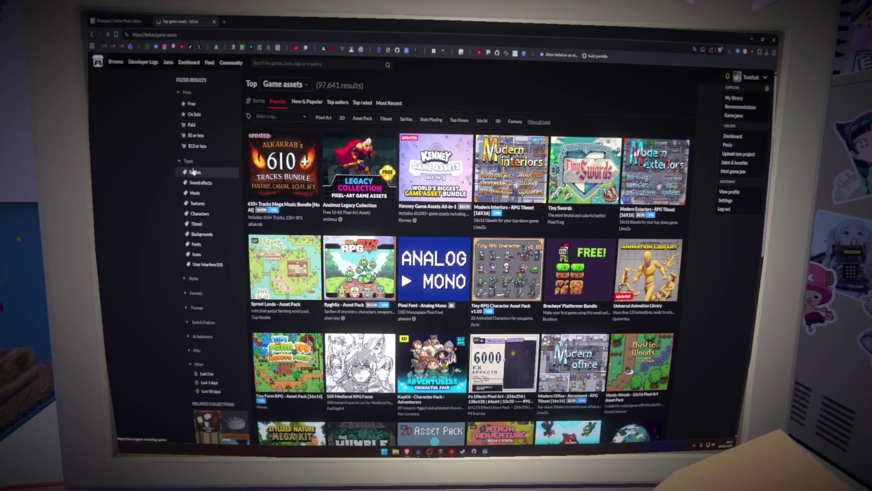
click(361, 152)
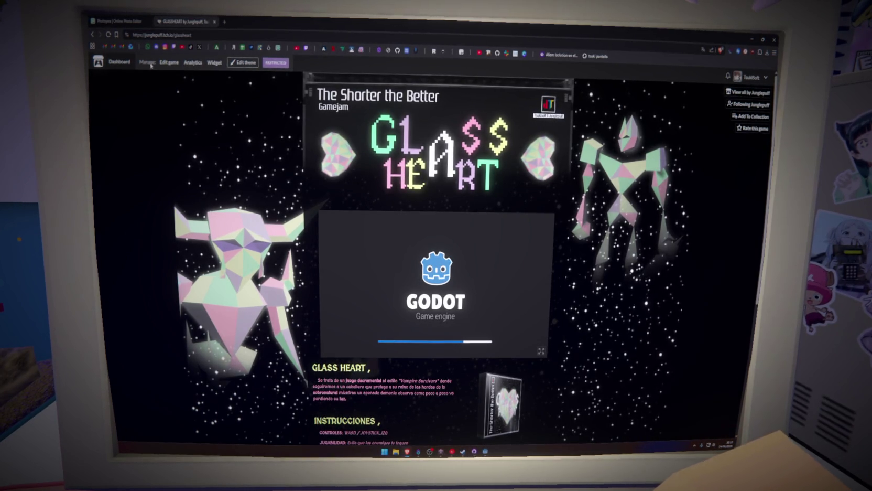
click(168, 62)
Delete the old Web2.zip upload from the game
scroll(353, 294, down, 3)
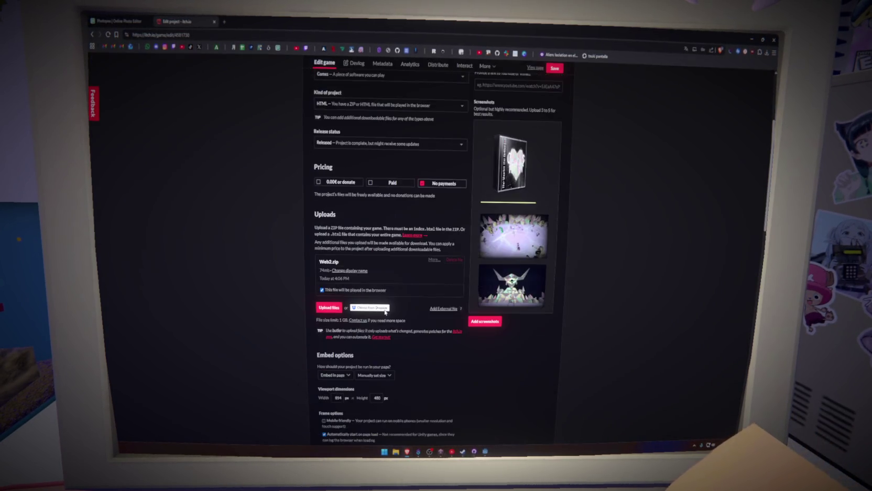
click(454, 260)
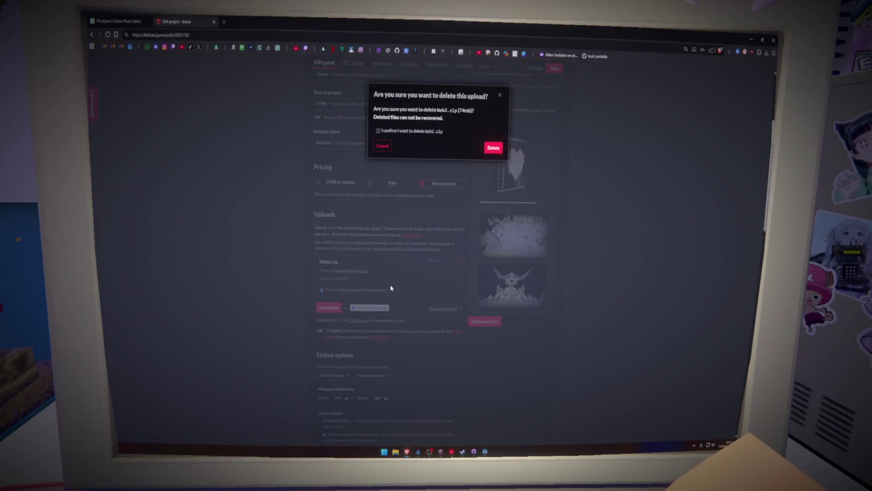
click(493, 147)
Zip the Web3 build folder into Web3.zip and upload it to the game
click(327, 259)
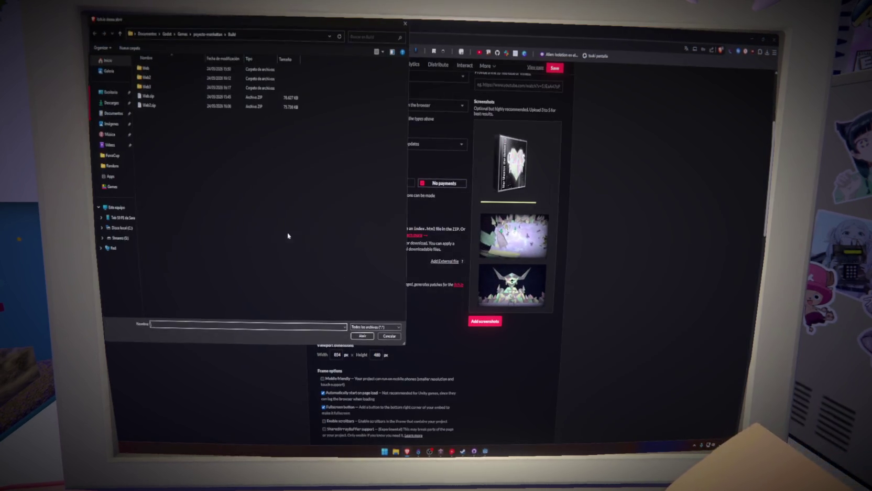
right_click(151, 87)
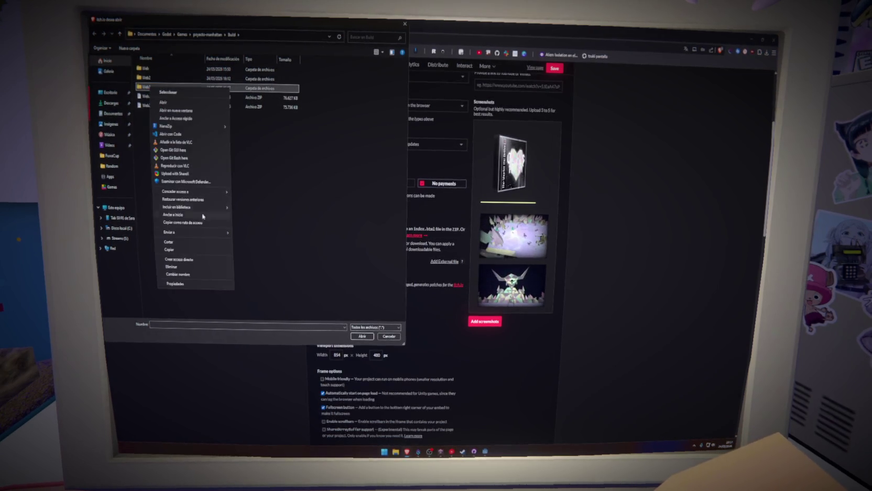
click(246, 241)
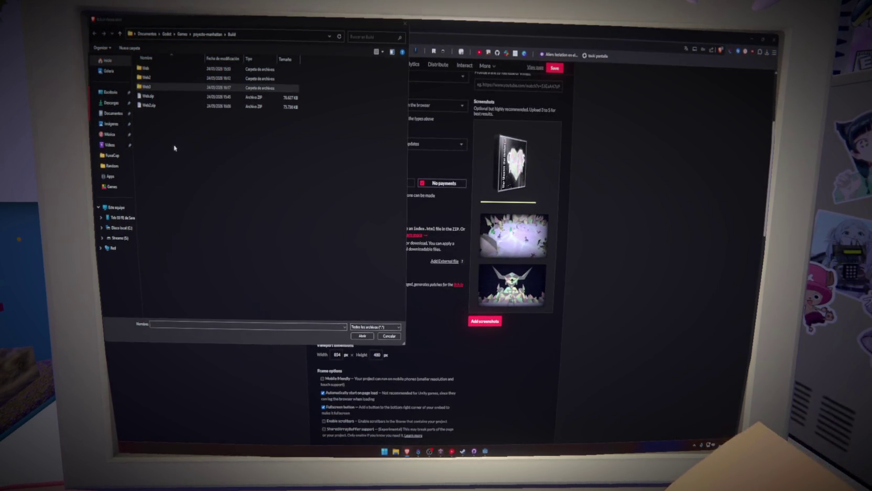
right_click(154, 87)
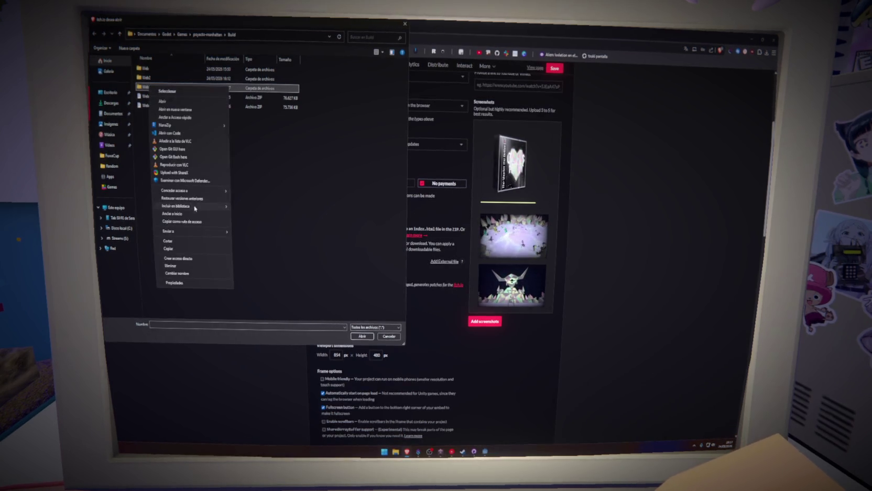
mouse_move(210, 231)
click(241, 236)
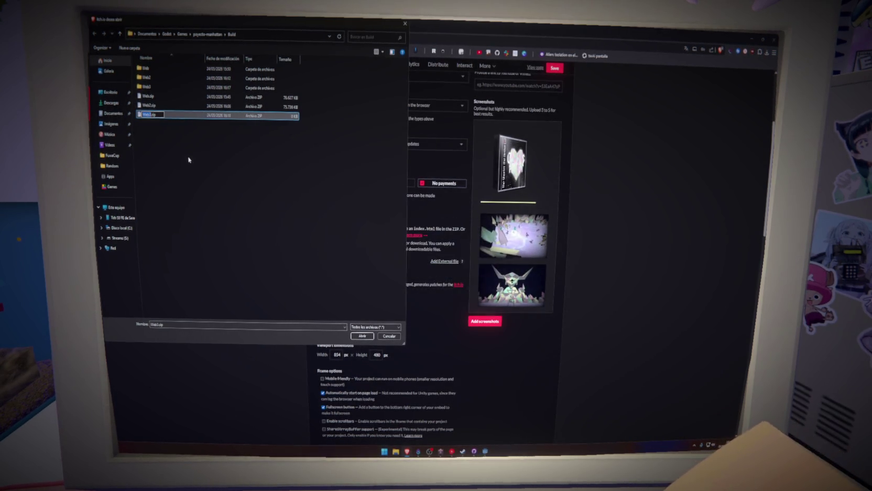
click(177, 119)
click(355, 336)
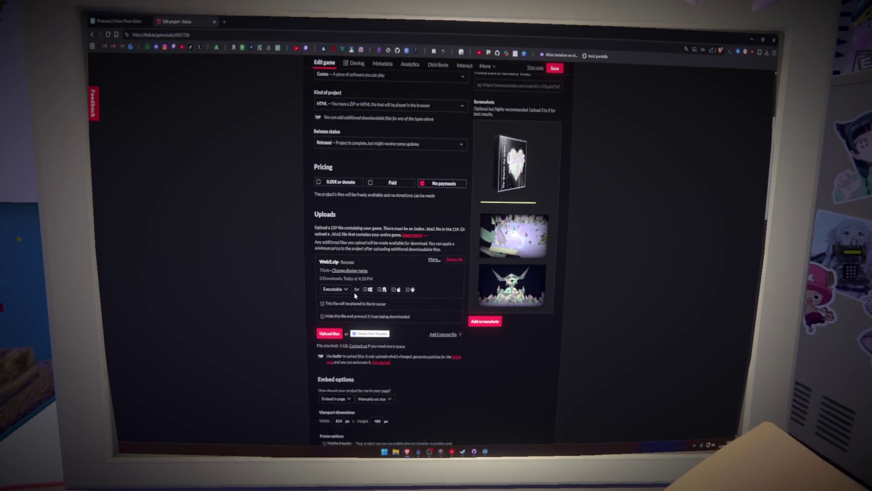
Mark Web3.zip as played in the browser, then test the game on its public page
click(323, 303)
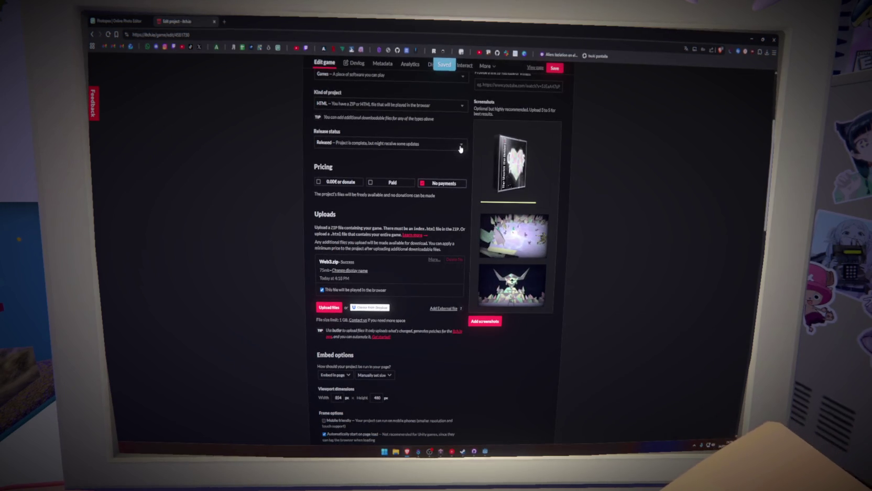
middle_click(534, 68)
click(242, 21)
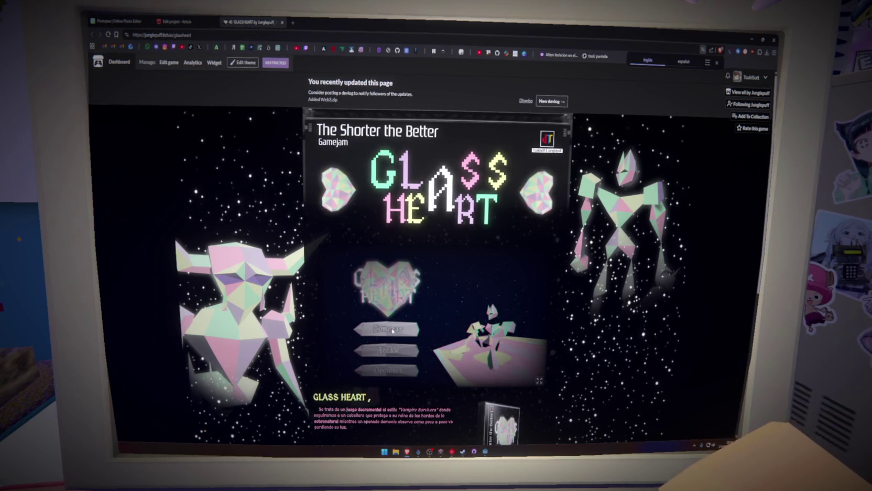
click(393, 330)
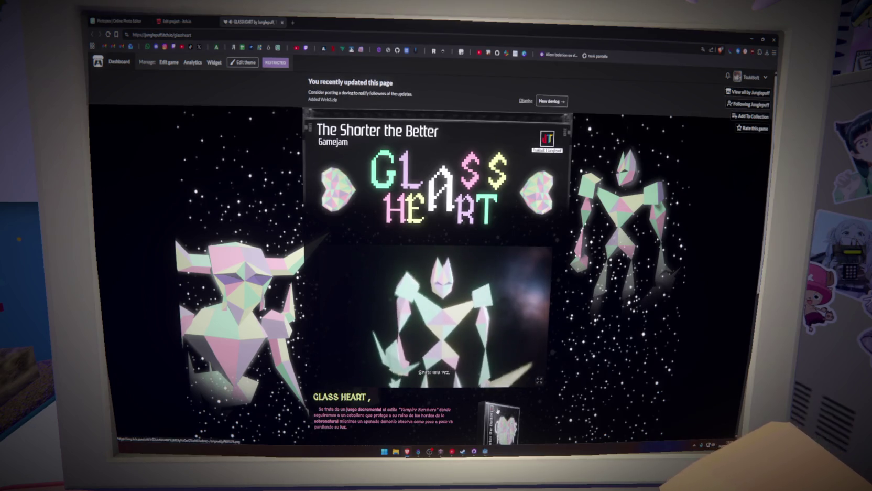
key(ctrl+w)
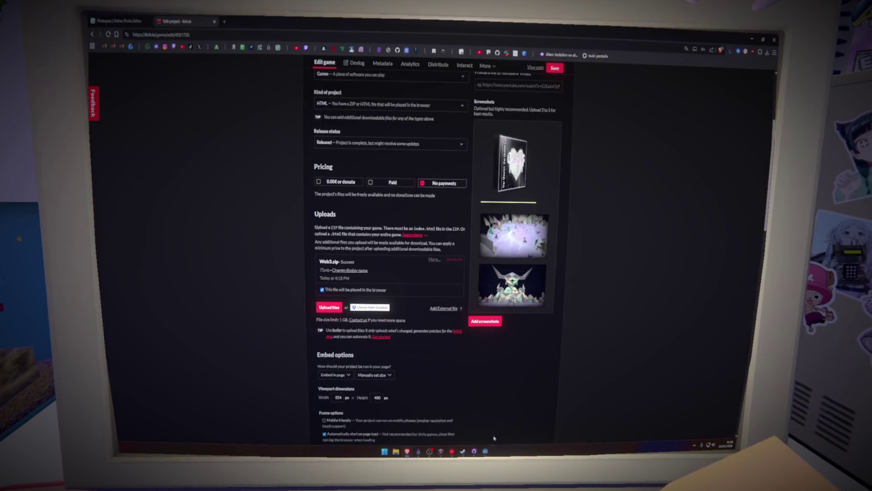
Set application/run/max_fps to 60 in the Project Settings
click(485, 451)
click(114, 29)
click(128, 39)
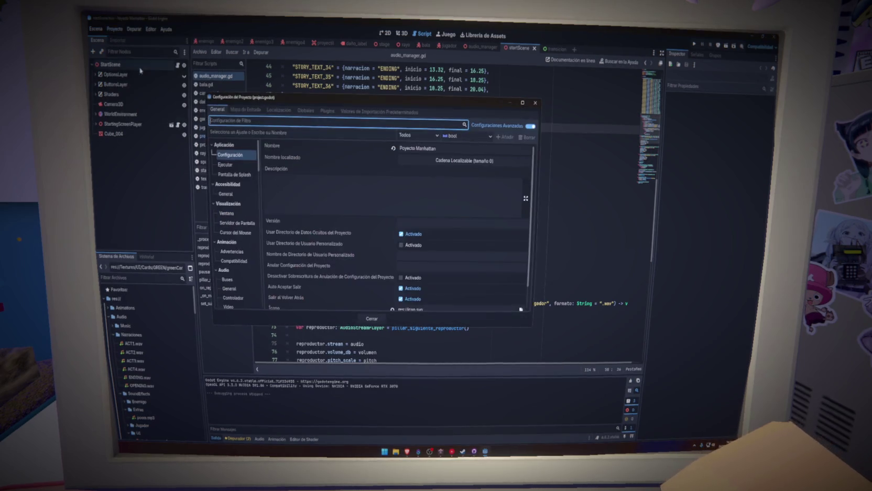
text(fps)
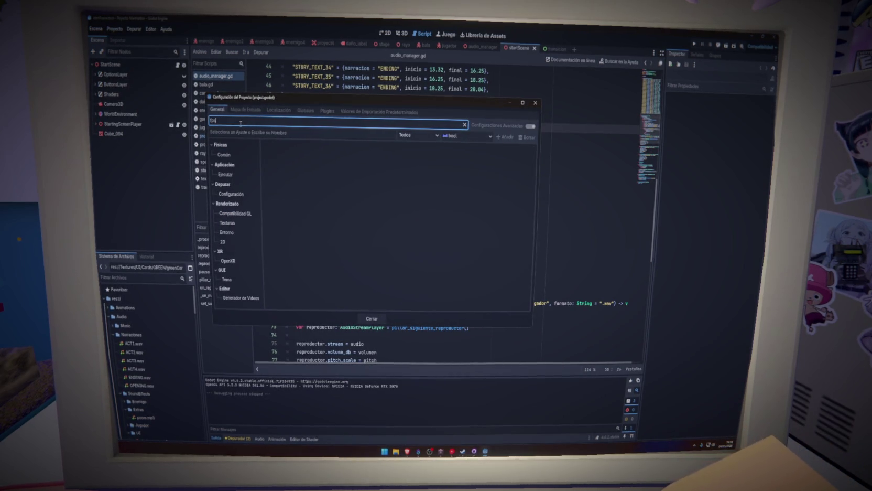
click(224, 155)
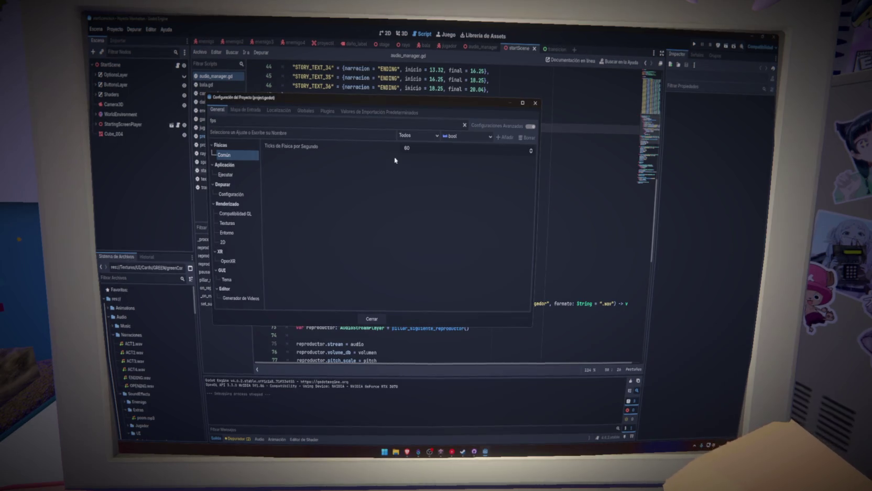
click(230, 175)
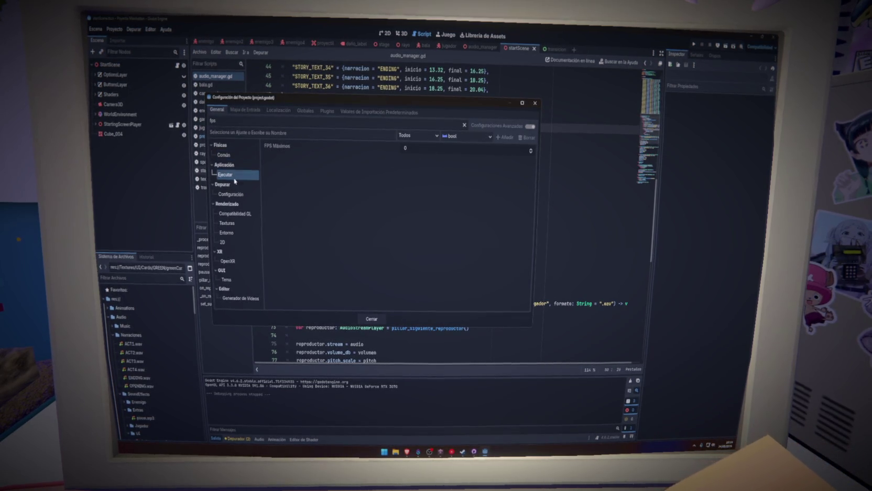
click(425, 146)
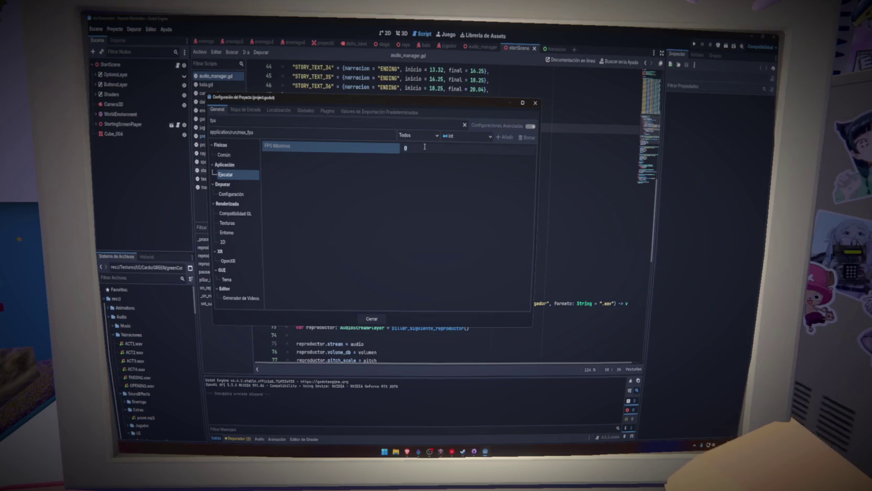
text(60)
key(Return)
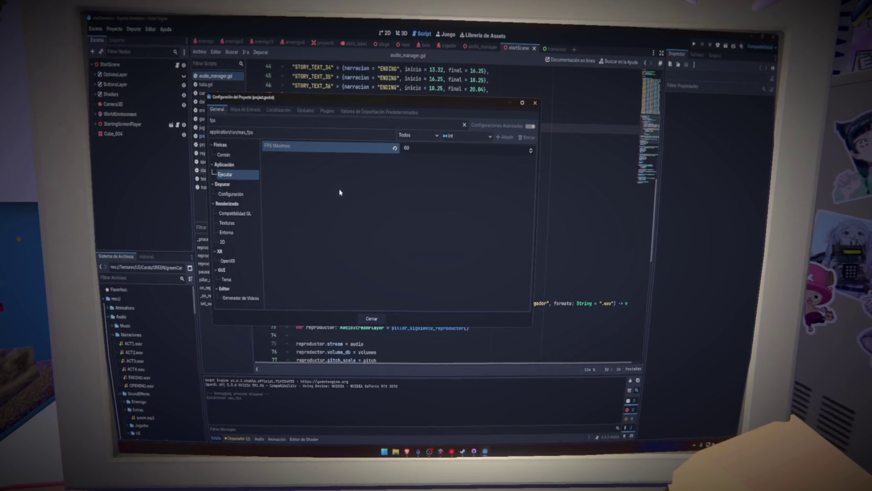
click(535, 103)
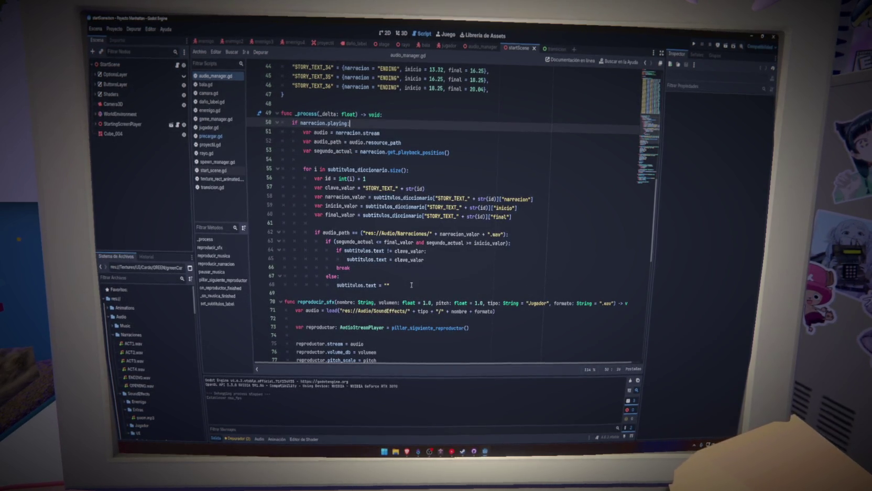
mouse_move(411, 285)
mouse_down()
mouse_move(293, 199)
mouse_move(282, 114)
mouse_up()
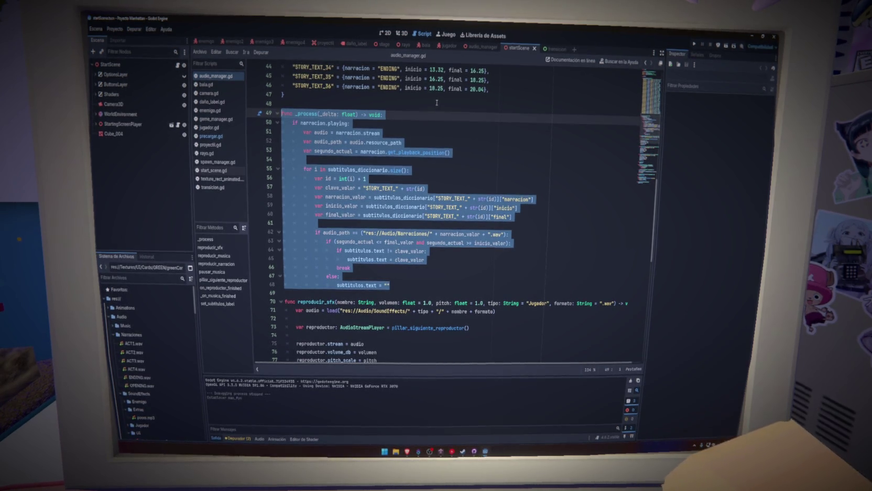
click(351, 100)
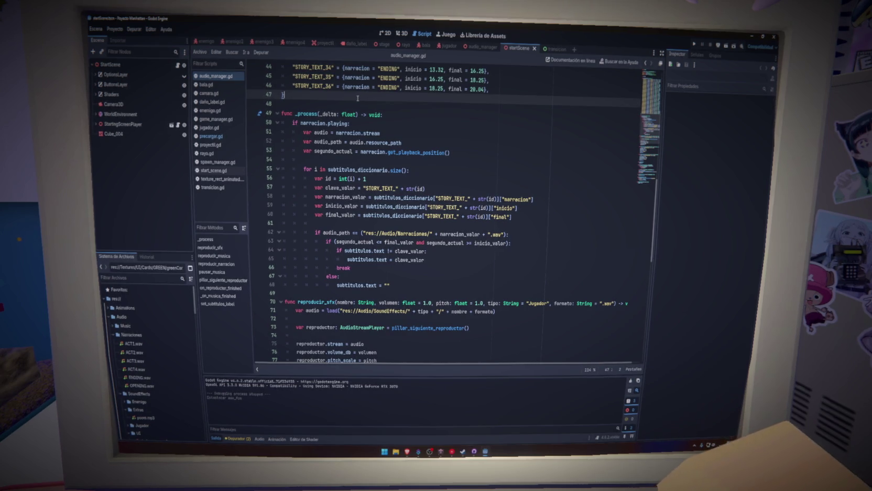
click(359, 103)
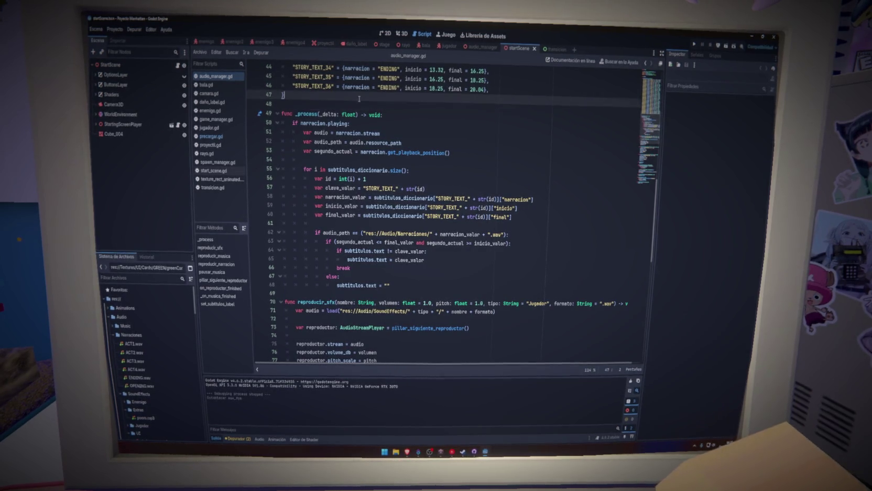
click(362, 95)
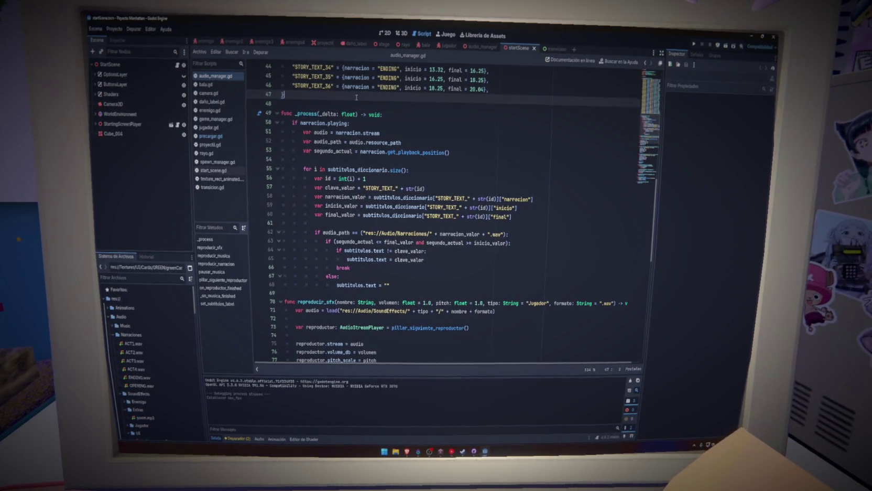
click(694, 44)
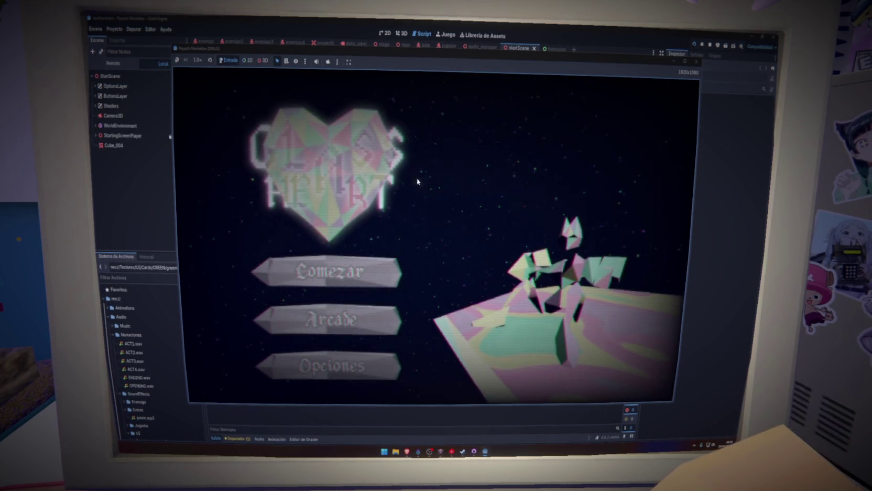
click(340, 276)
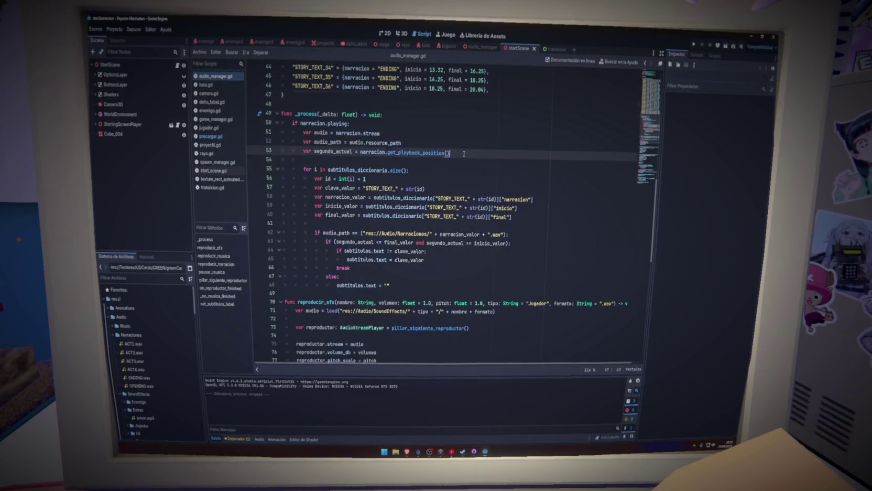
click(464, 158)
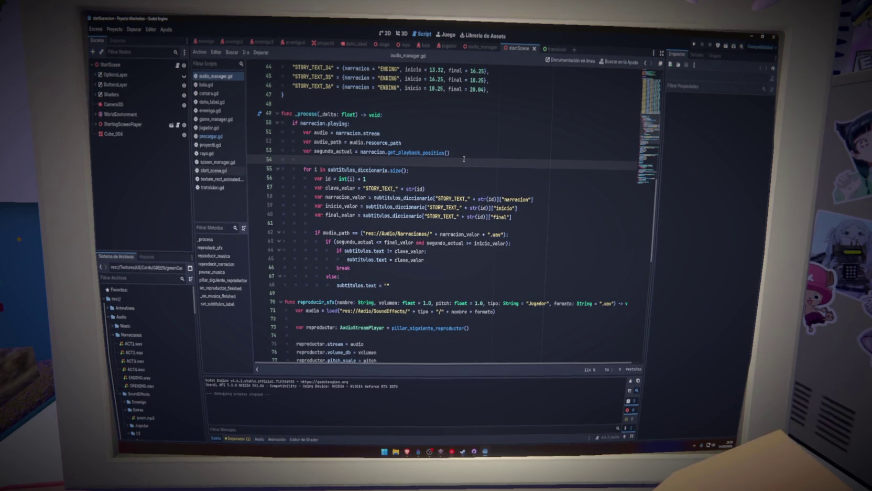
scroll(464, 158, up, 15)
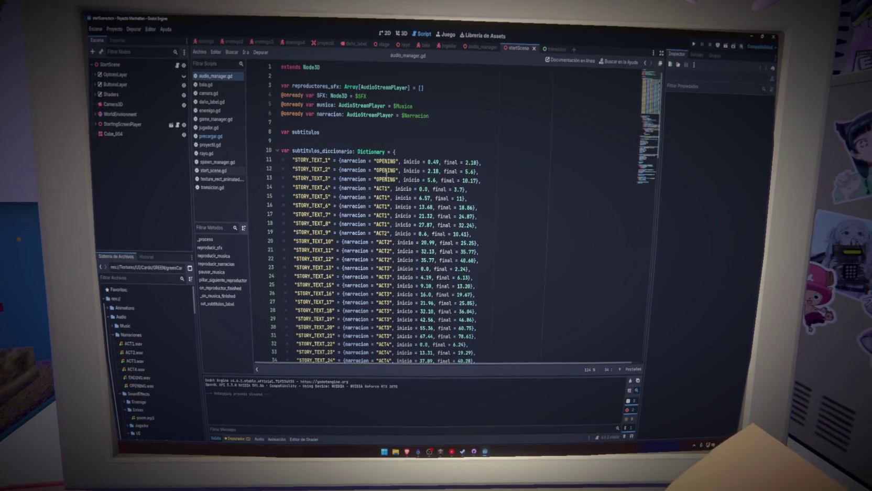
scroll(387, 174, down, 12)
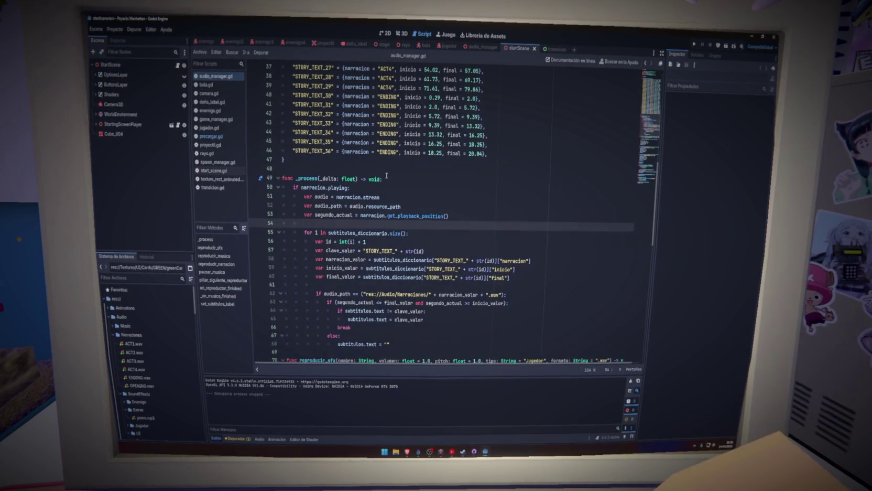
click(436, 187)
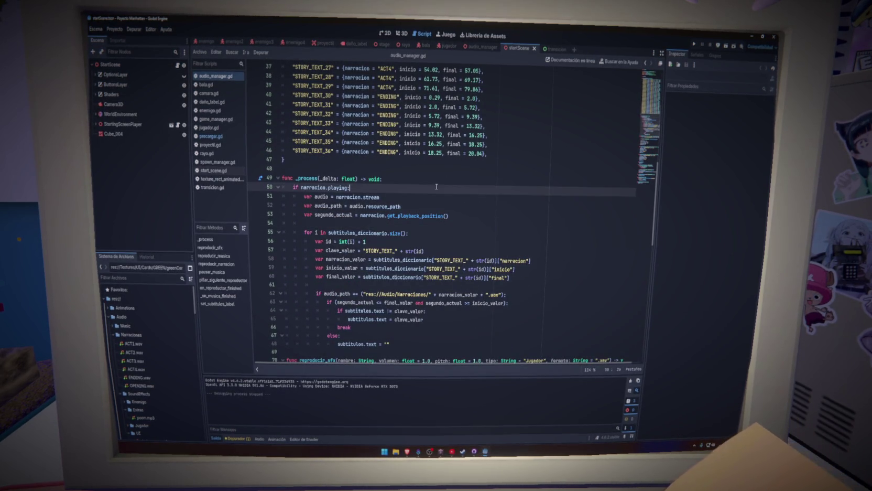
scroll(437, 187, down, 11)
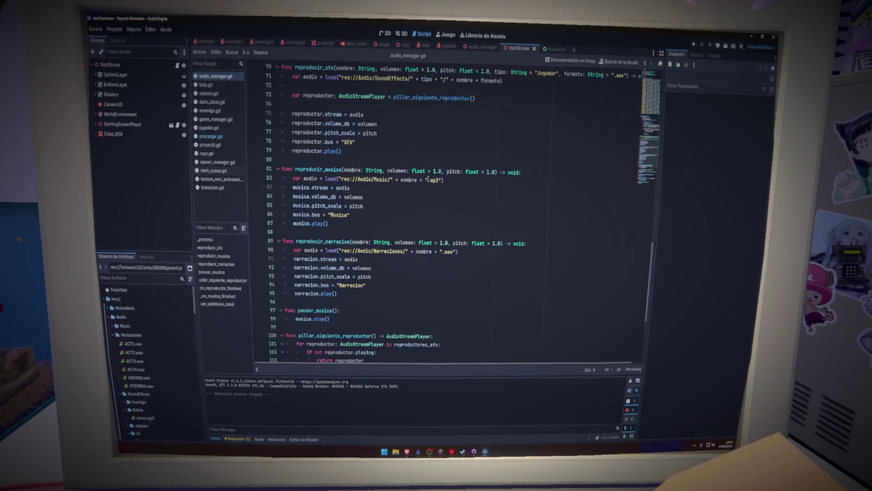
scroll(428, 180, down, 3)
drag(338, 214, 283, 124)
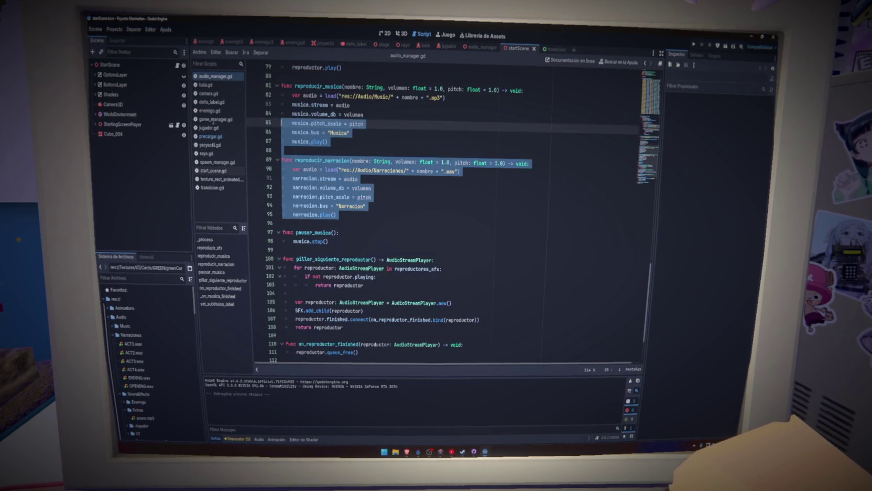
click(383, 181)
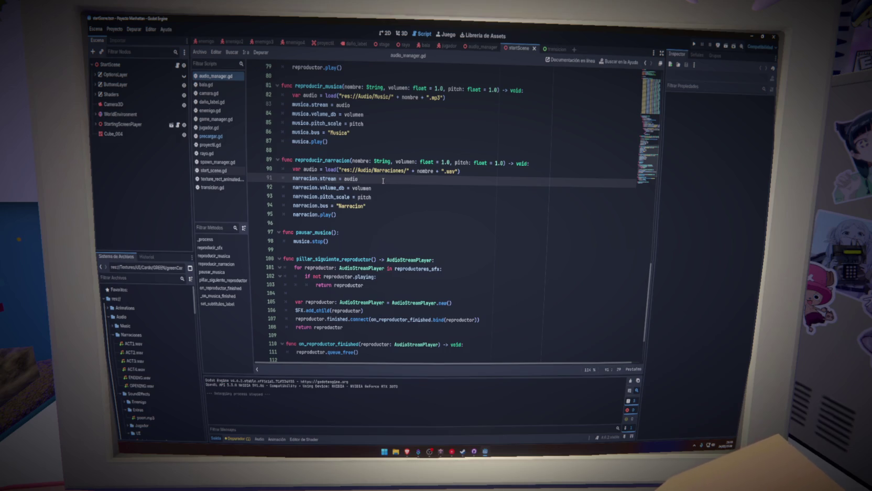
scroll(383, 180, up, 20)
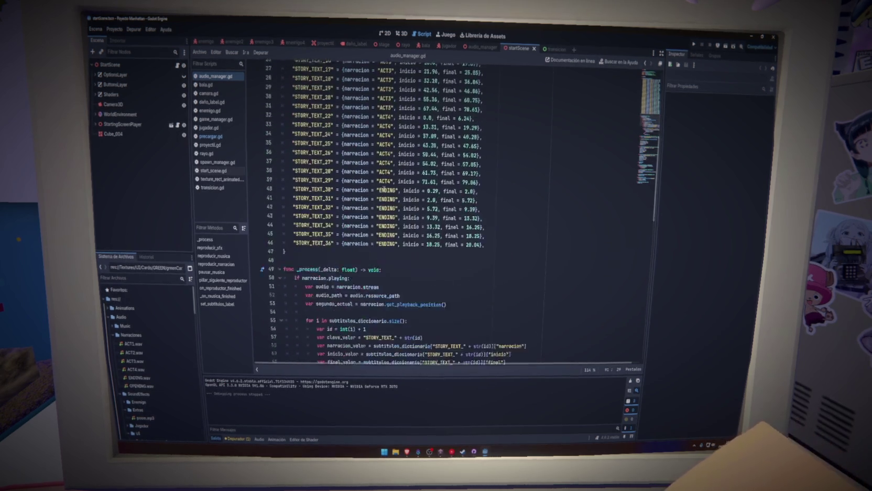
click(115, 29)
Export the web build into a newly created Build/Web4 folder and close the export window
click(116, 72)
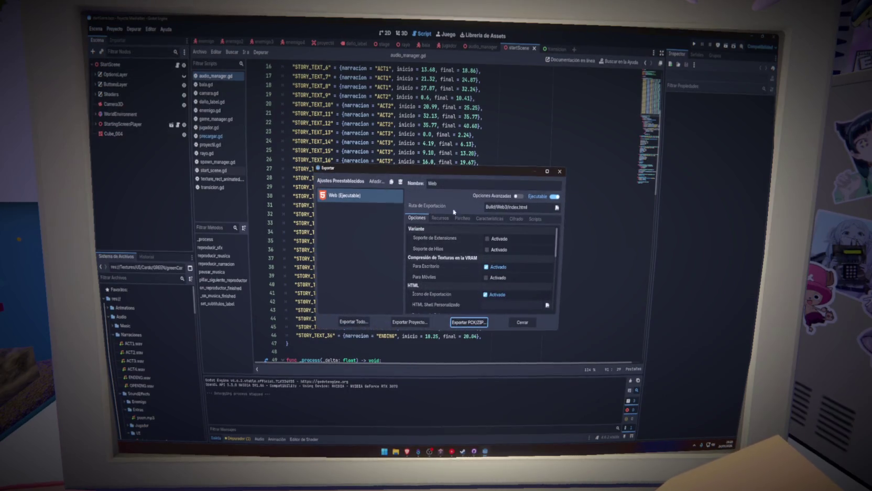
click(472, 321)
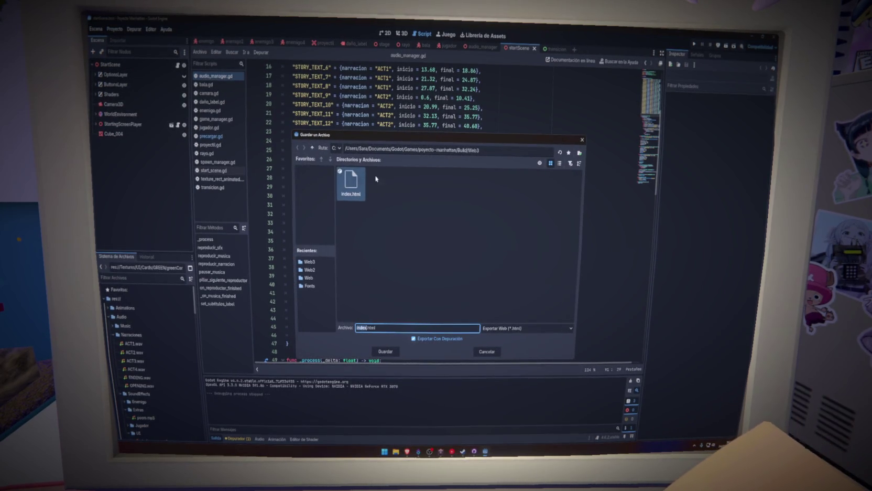
click(312, 147)
right_click(449, 236)
click(462, 241)
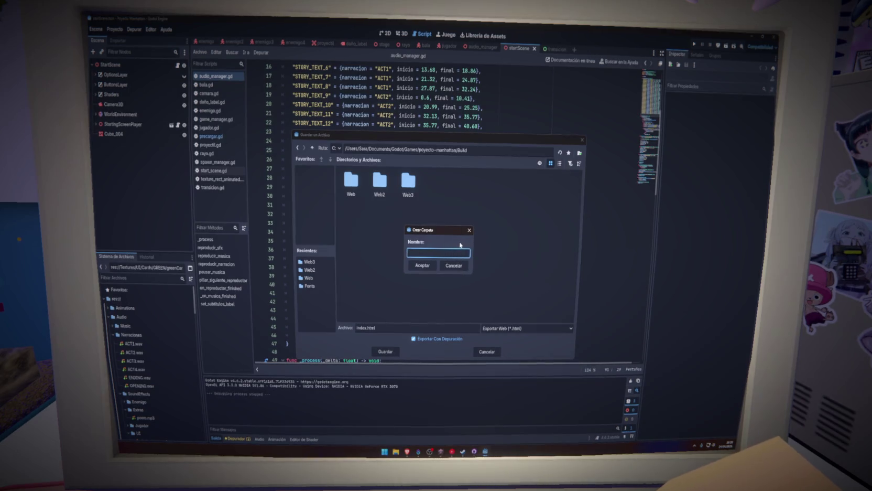
text(Web4)
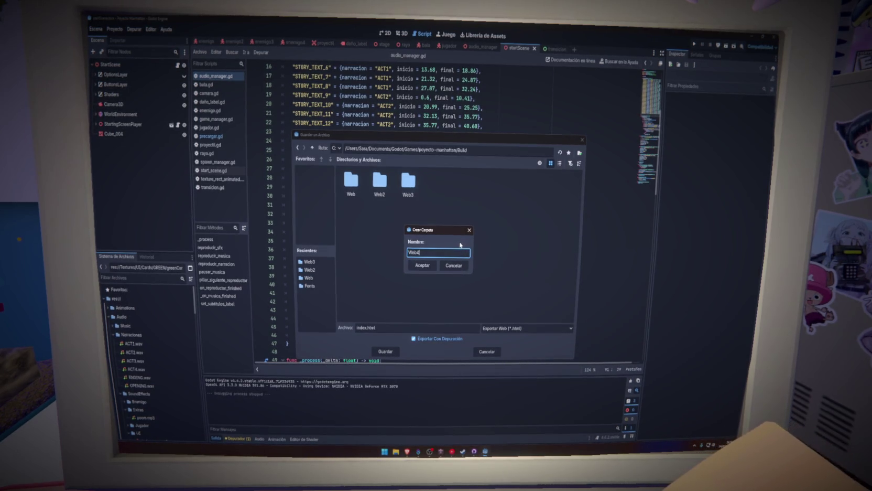
key(Return)
click(386, 351)
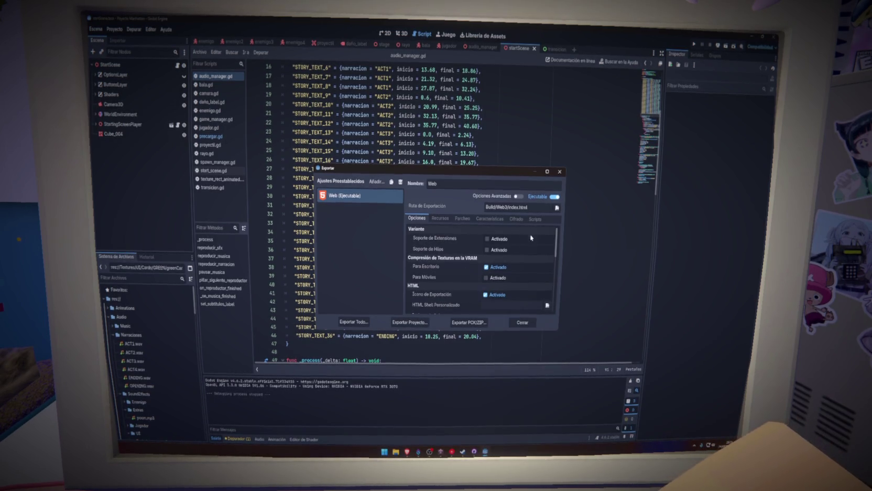
click(560, 172)
scroll(479, 313, down, 7)
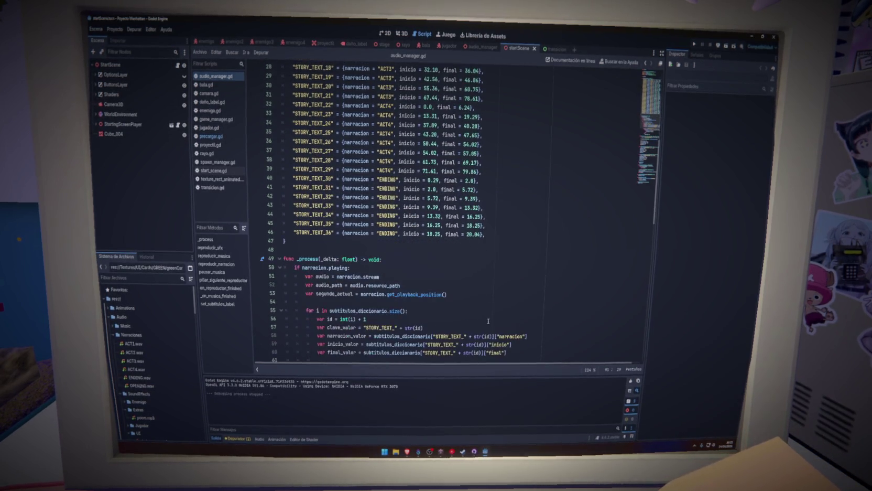
scroll(489, 324, down, 1)
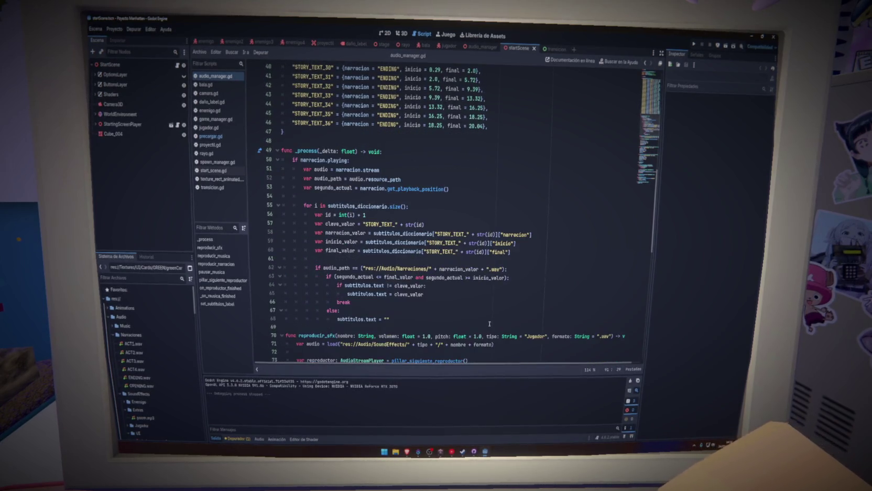
scroll(489, 323, up, 1)
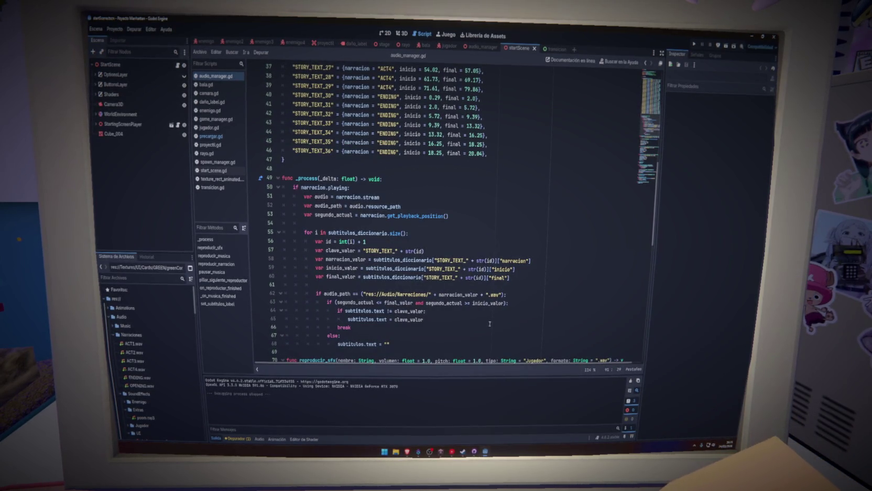
scroll(490, 324, down, 1)
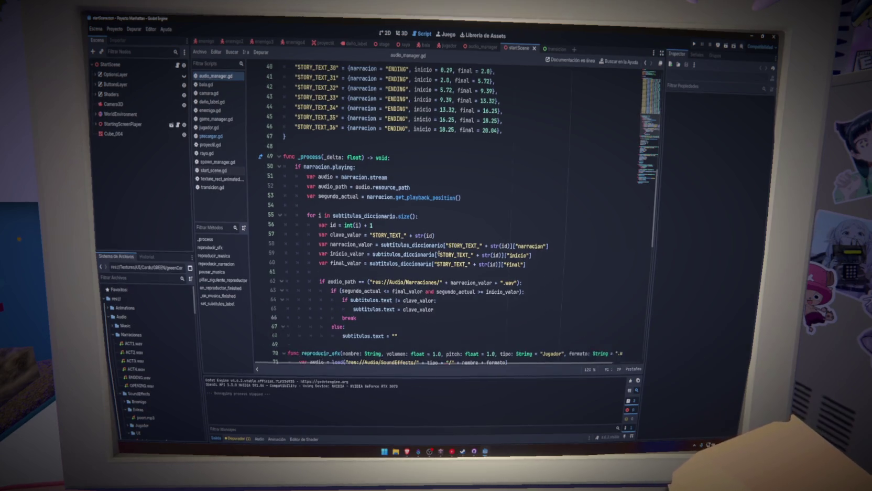
scroll(461, 294, up, 2)
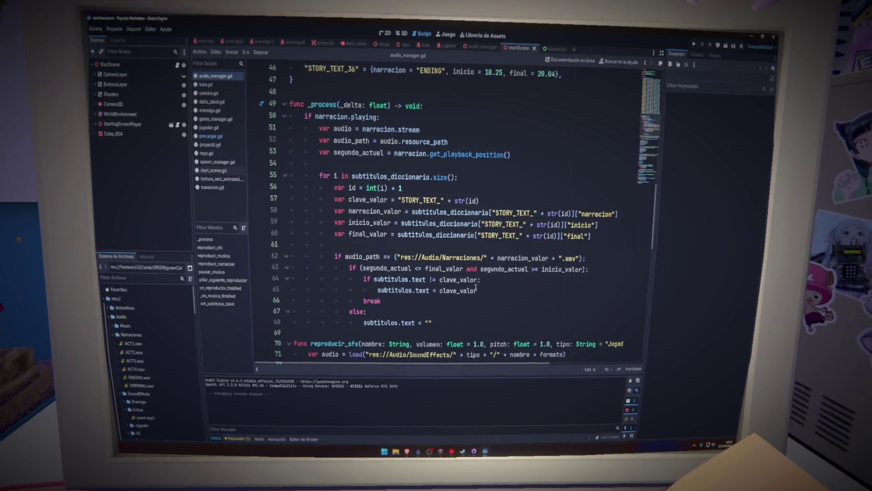
scroll(475, 284, up, 15)
double_click(344, 176)
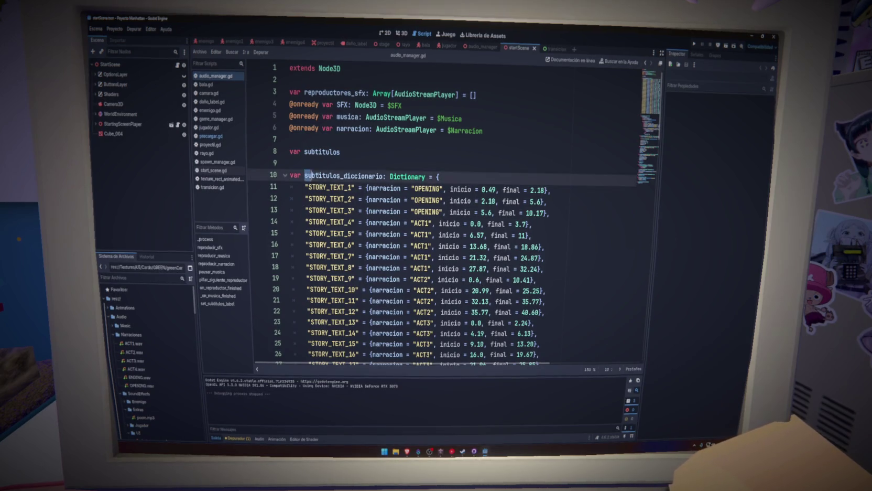
Inspect line 11's subtitle entry: narracion, OPENING, inicio and final = 2.18
double_click(385, 188)
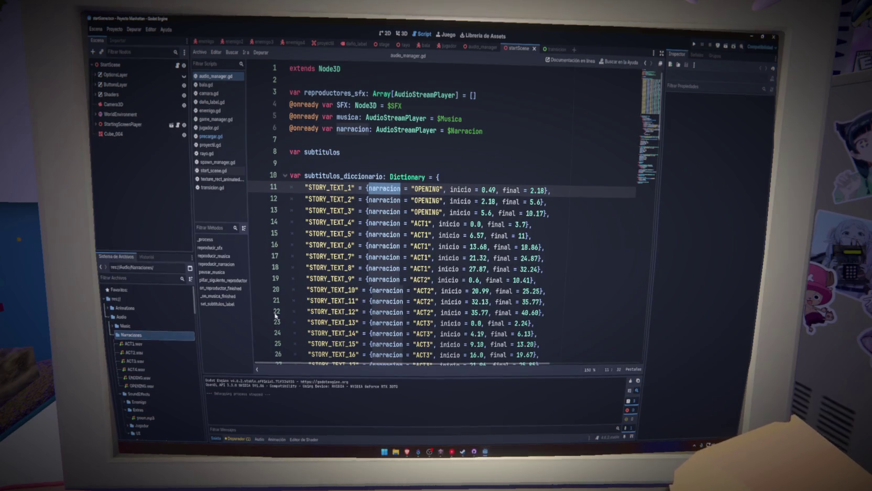
double_click(426, 188)
double_click(462, 189)
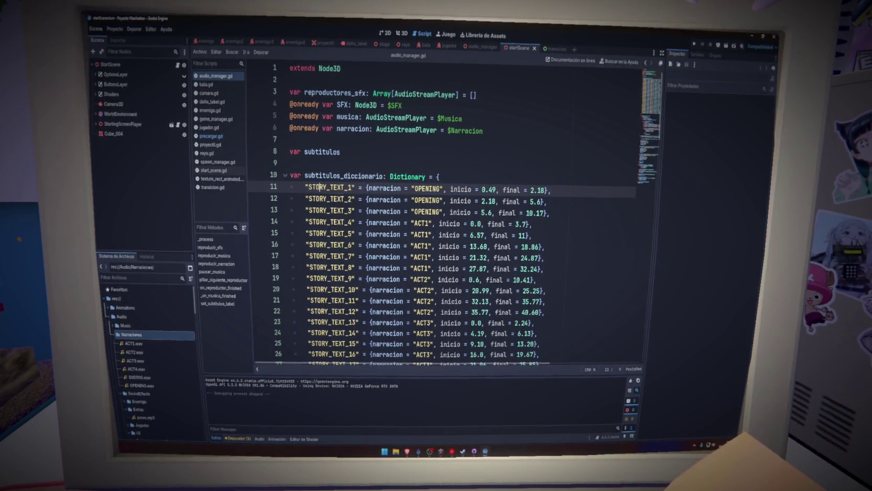
triple_click(541, 190)
double_click(540, 190)
scroll(365, 170, down, 10)
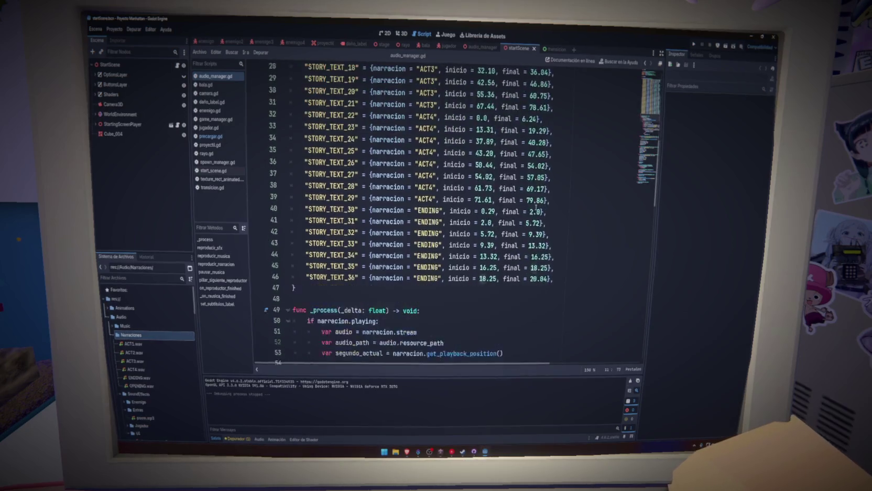
Check the variables on lines 50-53 and open the docs for get_time_since_last_mix
double_click(332, 152)
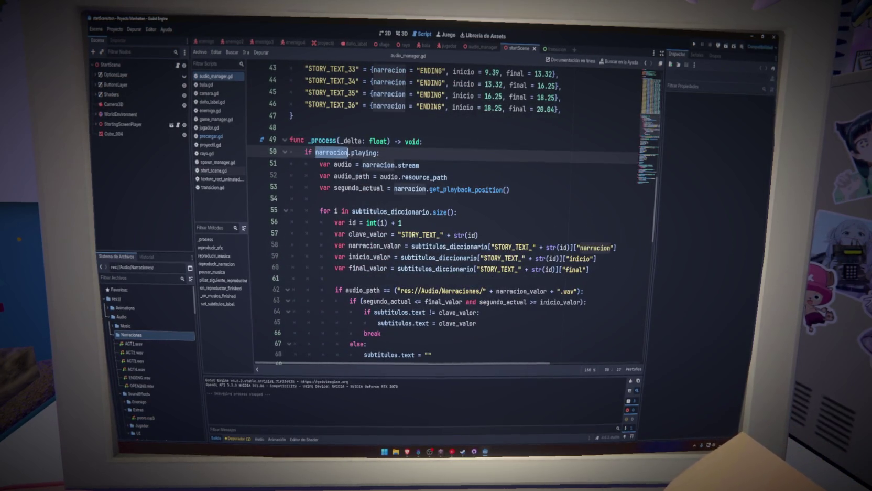
double_click(343, 164)
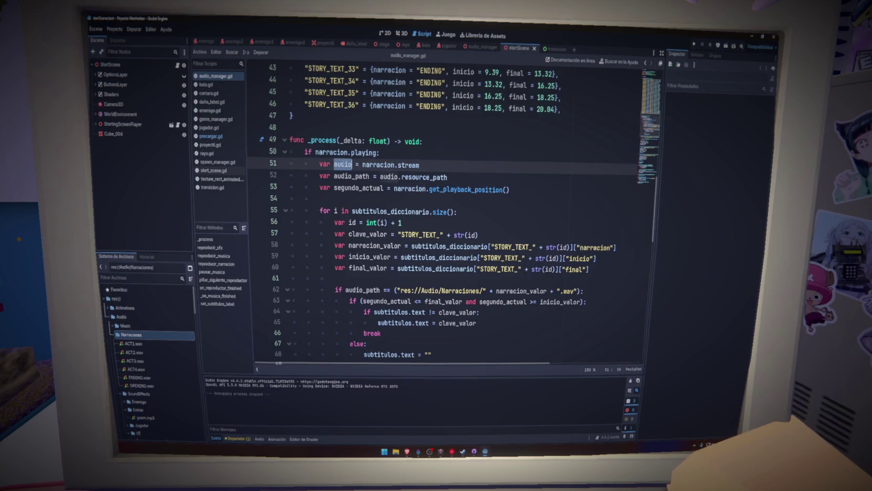
click(348, 176)
ctrl+click(388, 176)
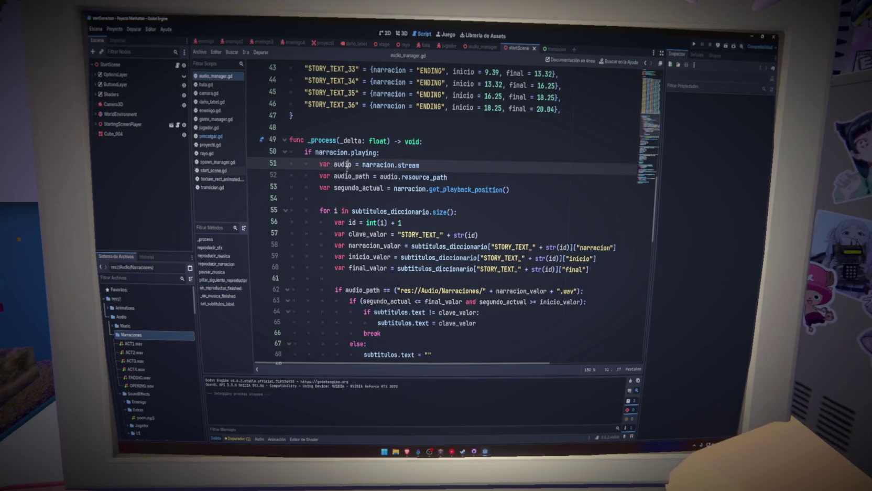
double_click(410, 189)
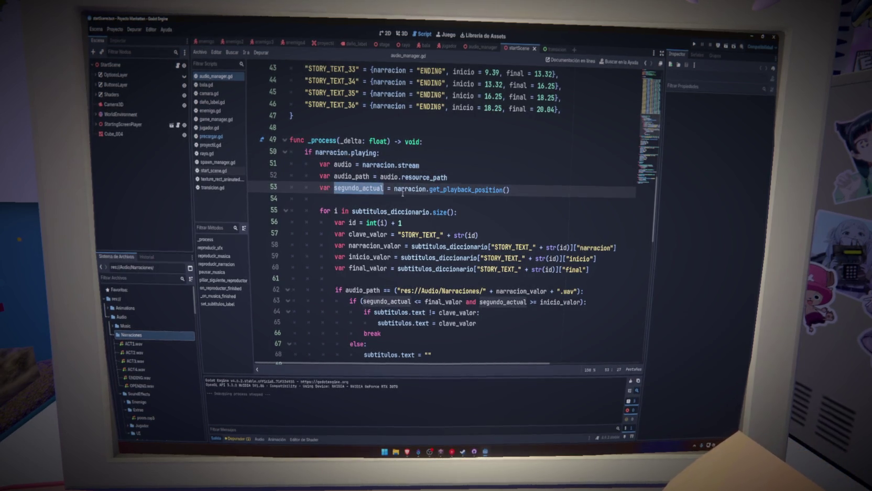
double_click(473, 189)
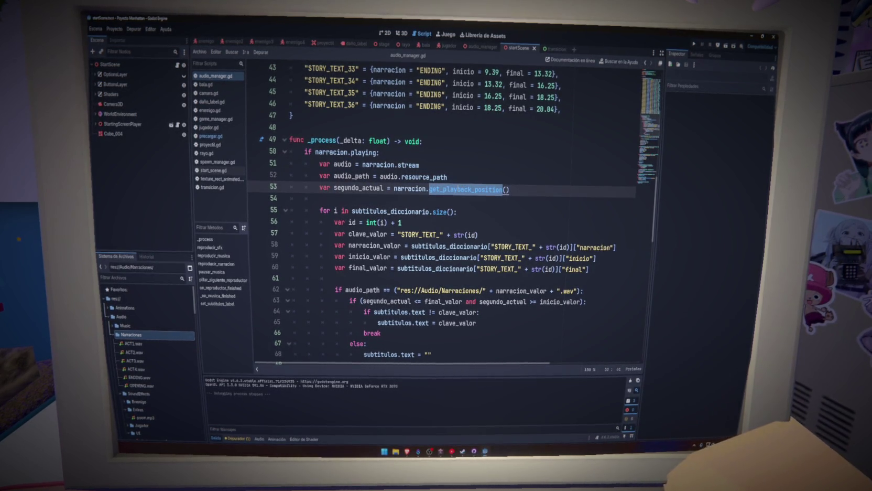
mouse_move(473, 191)
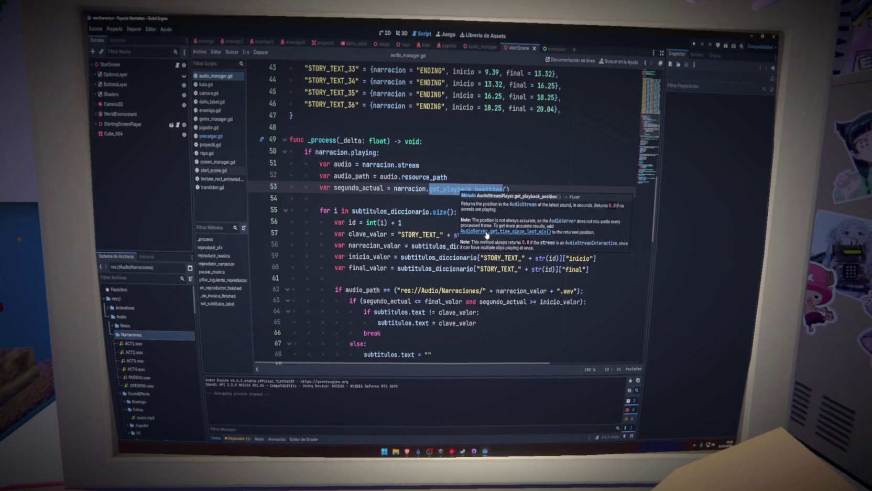
click(487, 232)
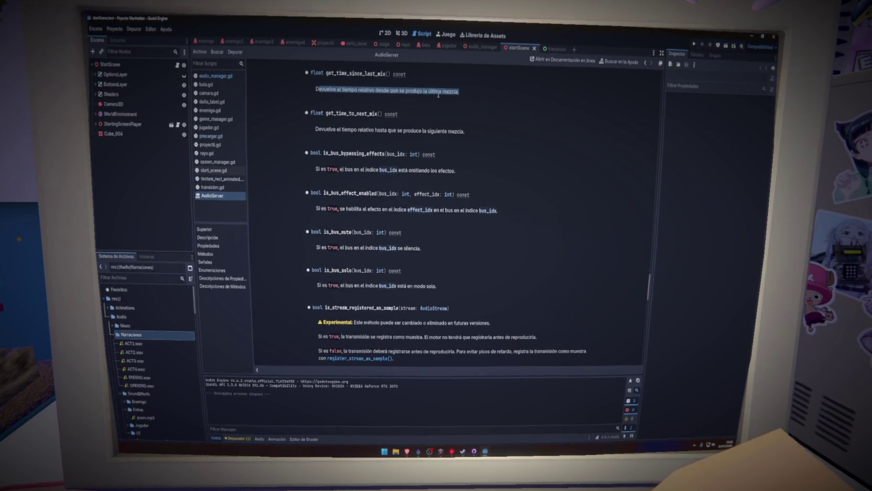
Return from the AudioServer help to audio_manager.gd and place the caret at line 53's end
key(alt+Left)
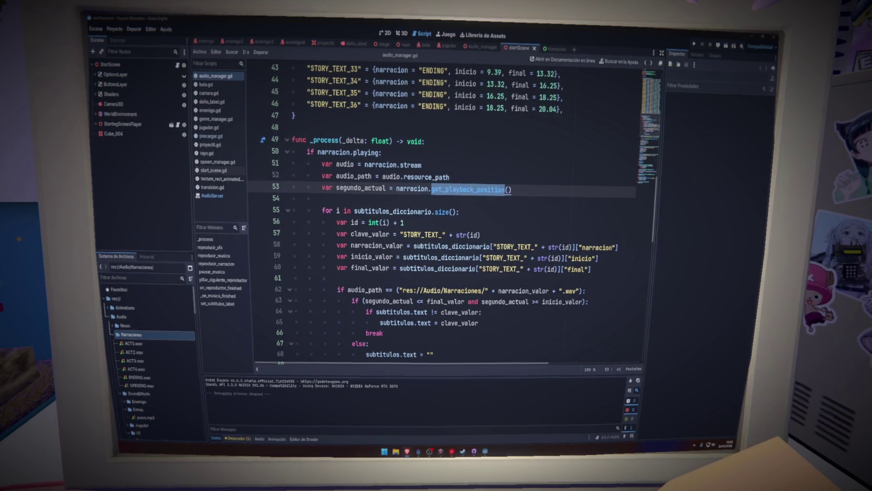
mouse_move(461, 189)
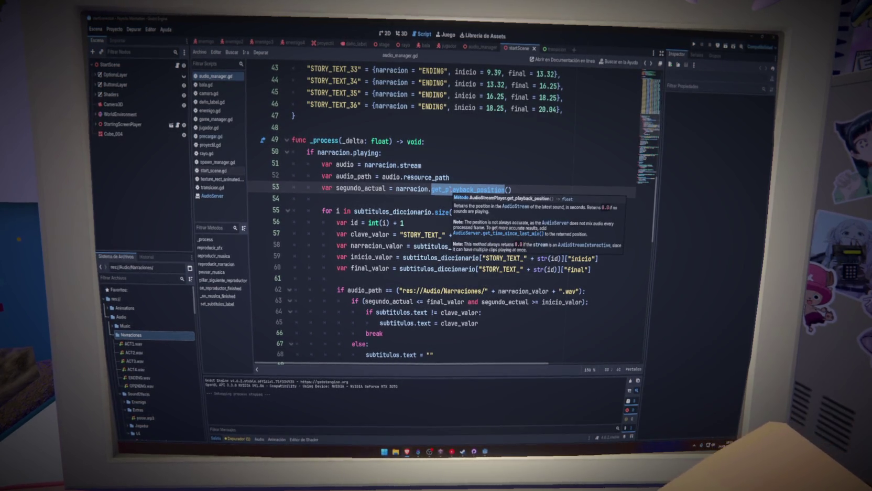
click(533, 186)
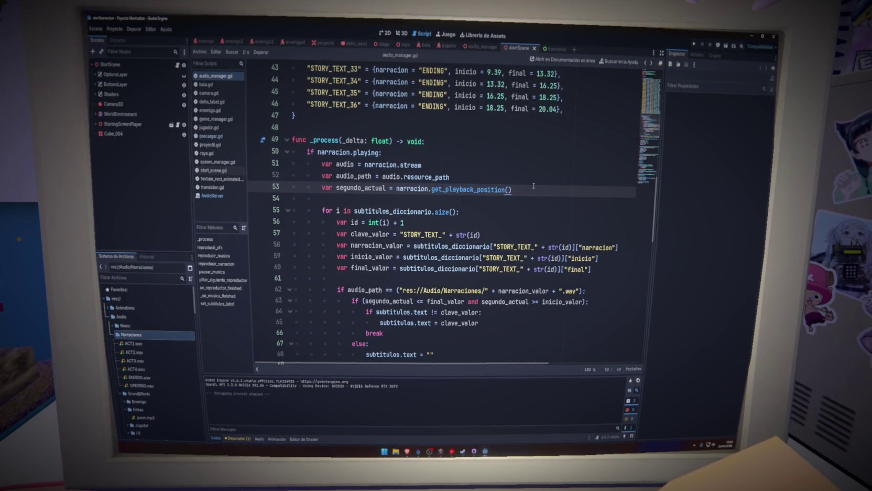
Append + AudioServer.get_time_since_last_mix() to line 53's playback position and run the project
text( + Ai)
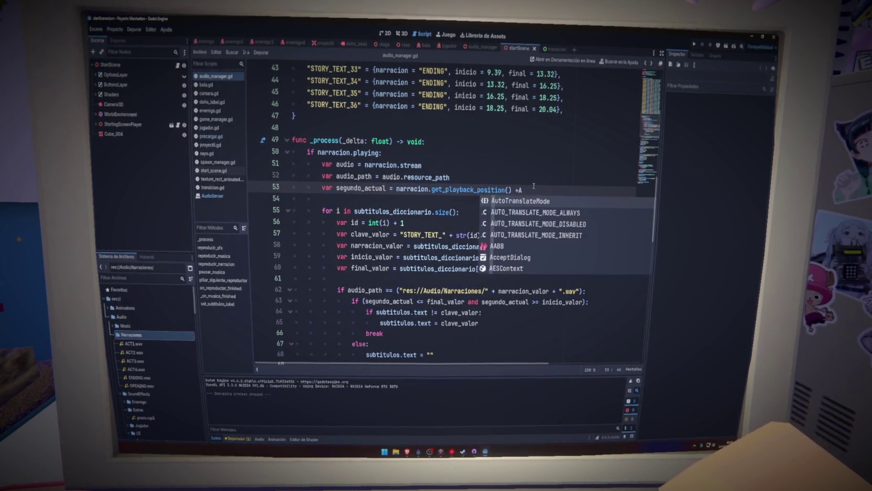
key(BackSpace)
text(udio)
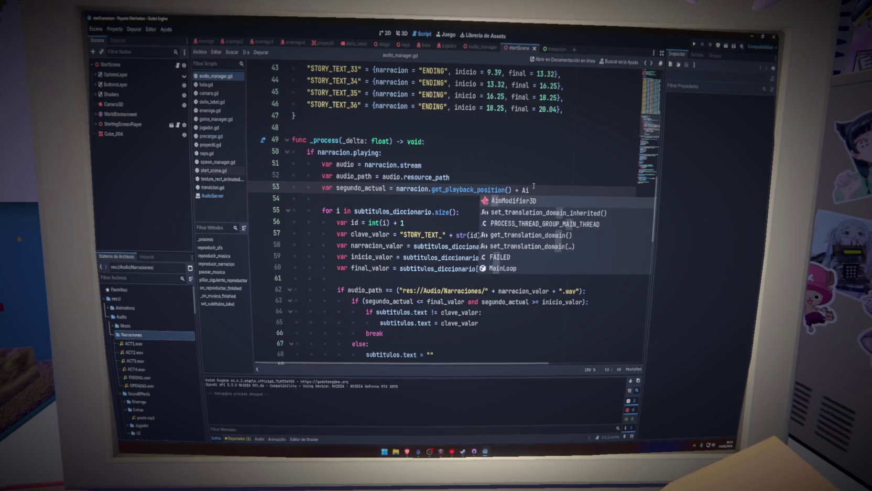
text(Strea)
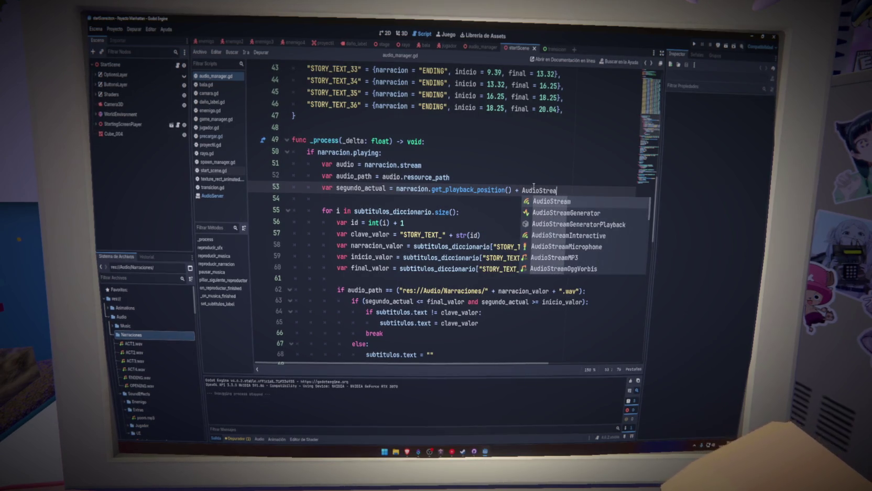
text(m.get_)
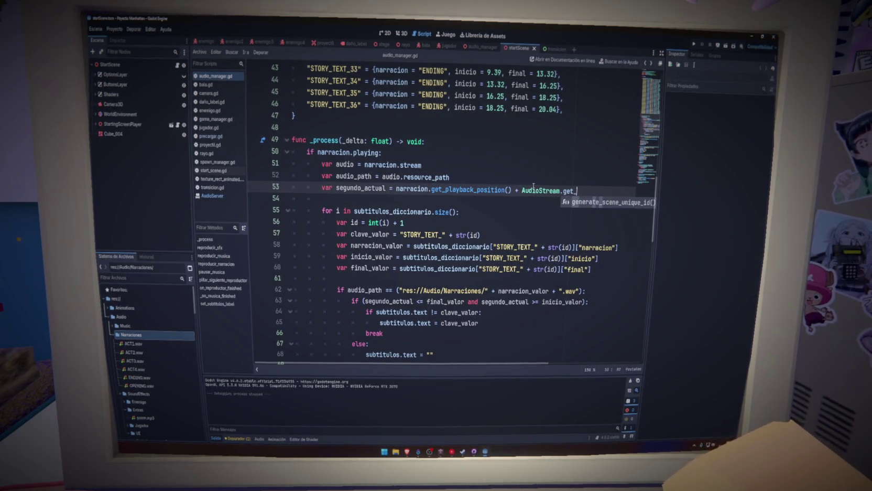
key(BackSpace)
key(BackSpace)
key(BackSpace)
key(BackSpace)
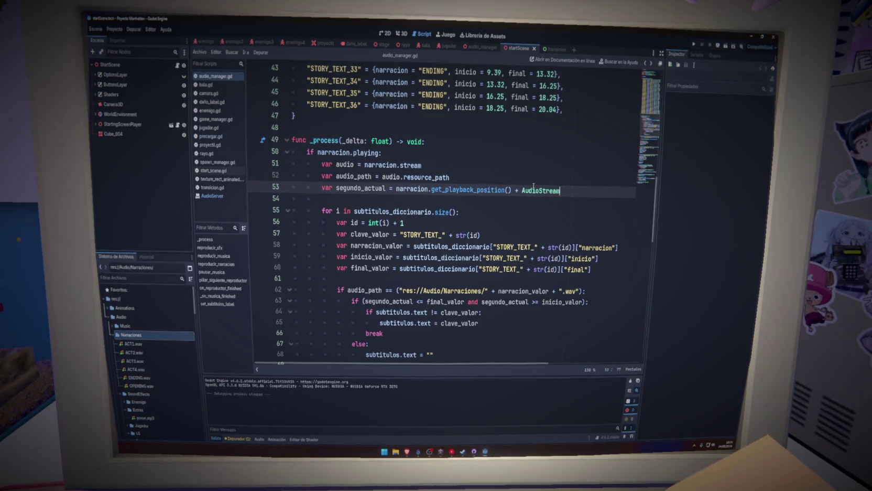
key(BackSpace)
key(BackSpace)
key(BackSpace)
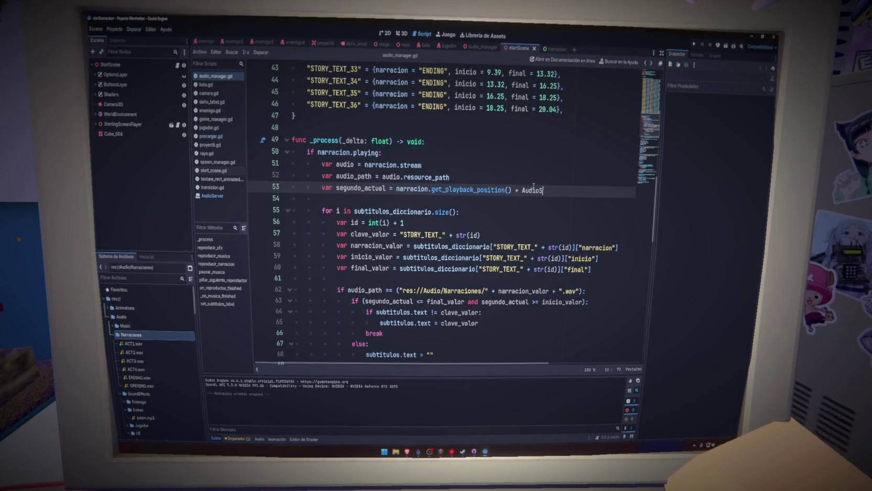
key(Return)
text(.get_)
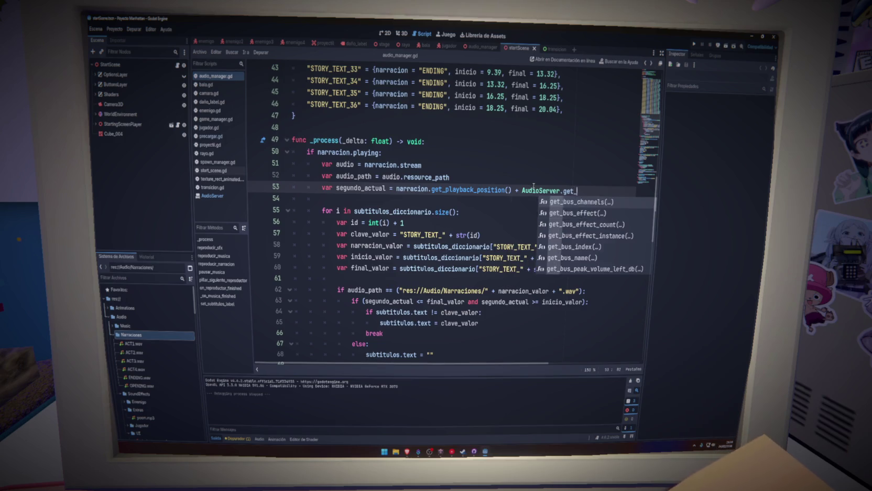
text(time)
key(BackSpace)
key(BackSpace)
key(BackSpace)
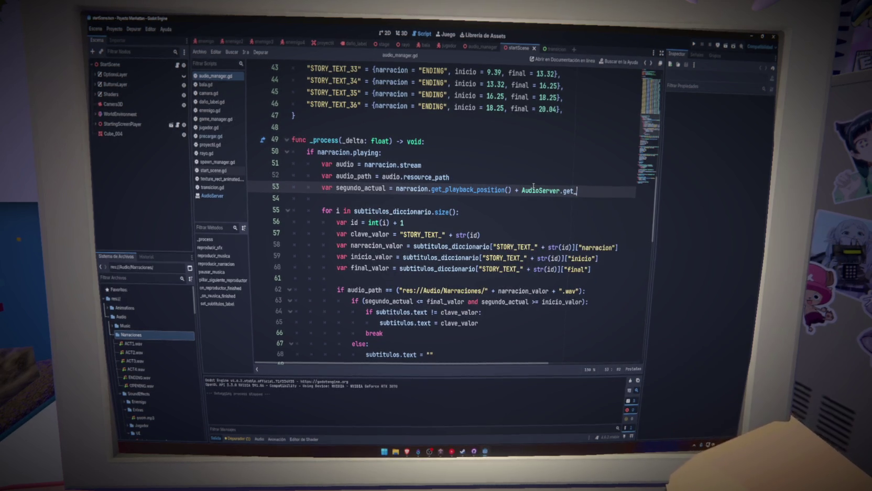
text(time)
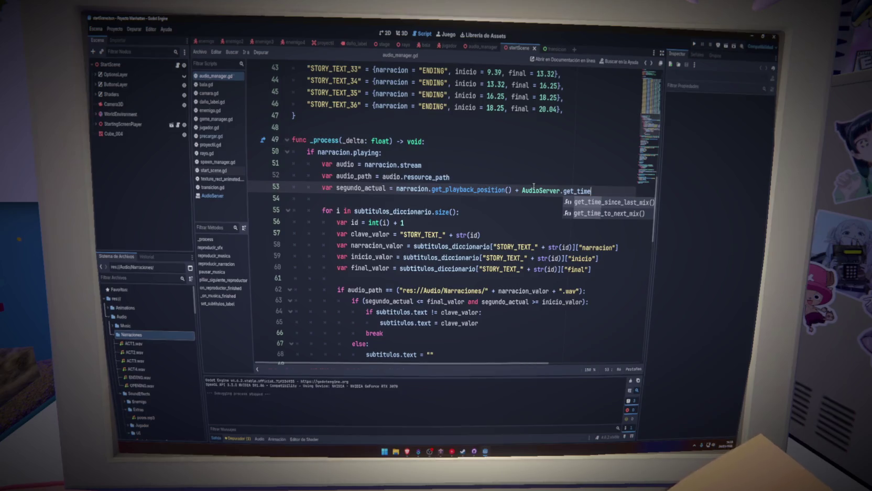
key(Return)
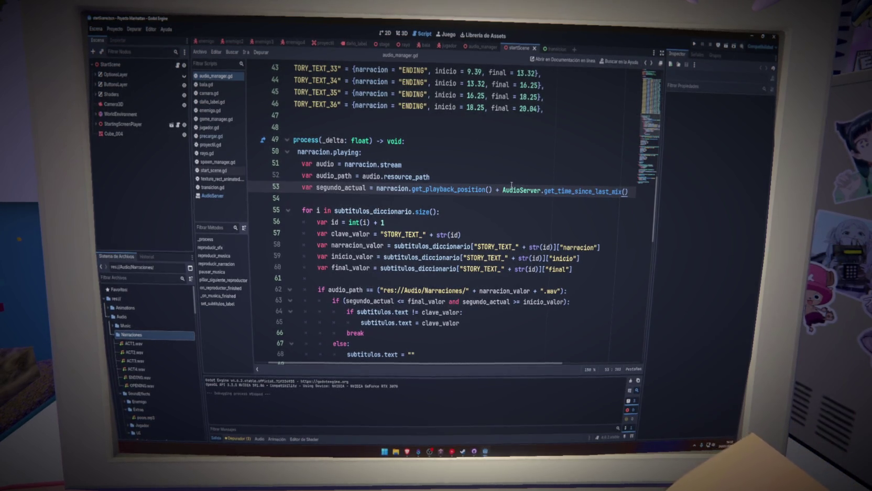
key(Up)
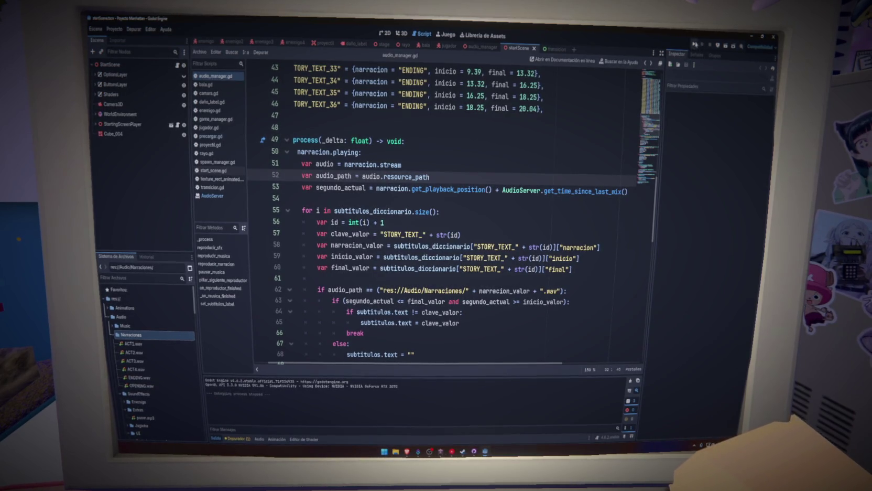
key(F5)
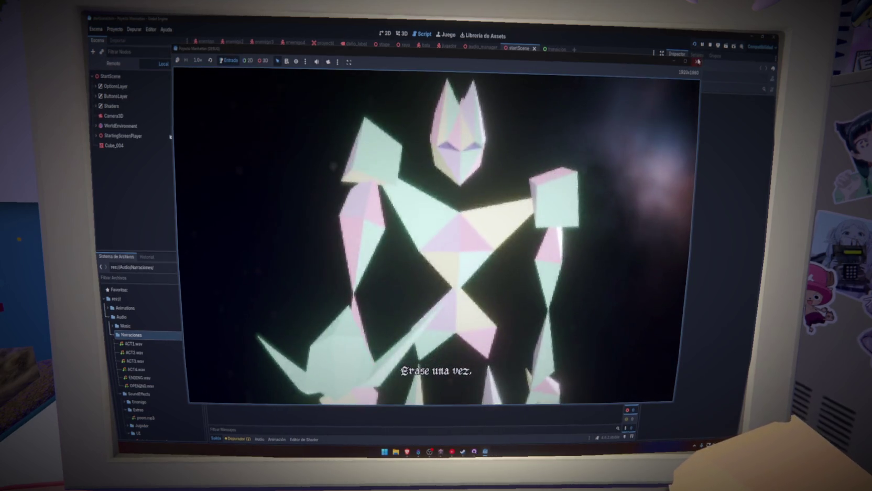
Stop the running game and start exporting the project with the Web preset
click(698, 62)
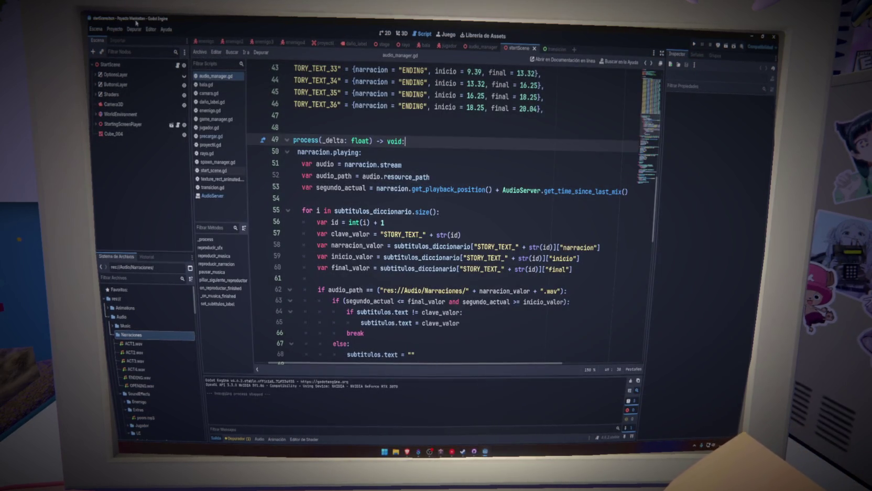
click(115, 29)
click(128, 71)
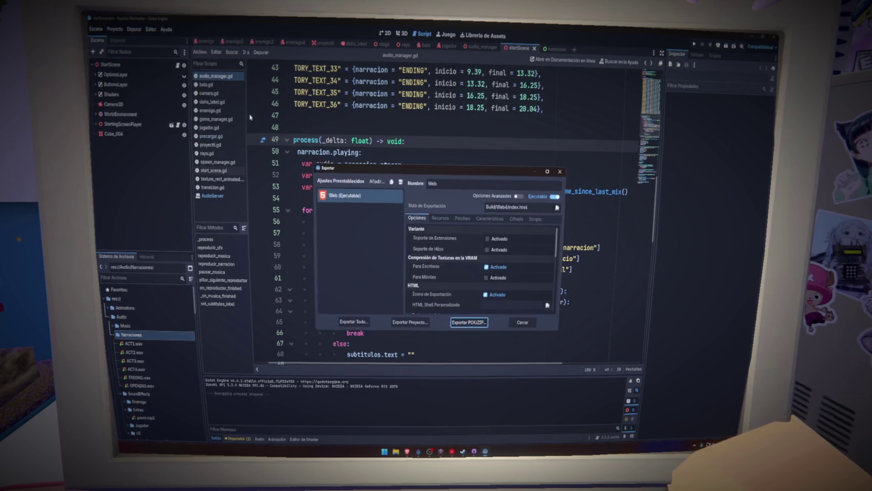
click(410, 322)
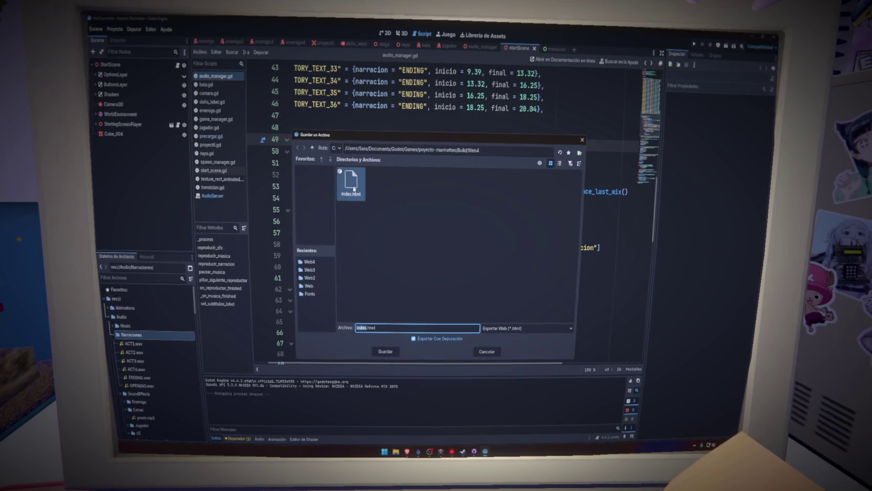
Create a Web5 folder inside Build and save the index.html web export there
click(312, 148)
right_click(510, 233)
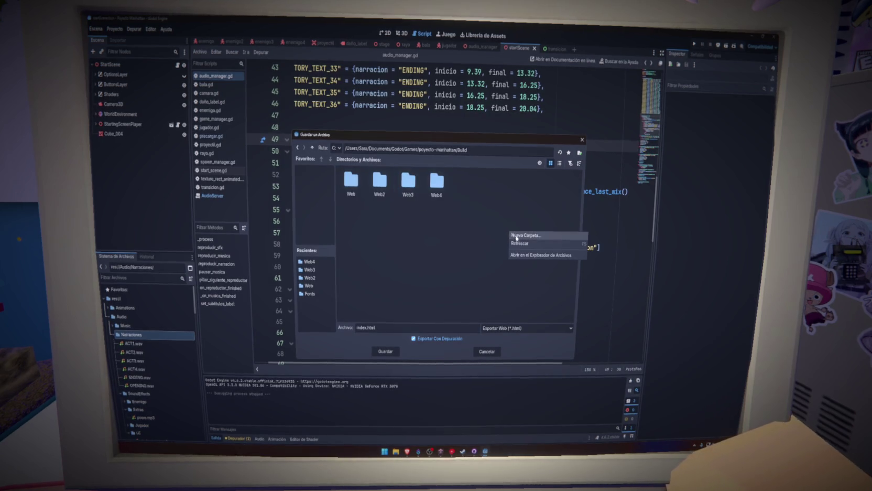
click(516, 238)
text(W)
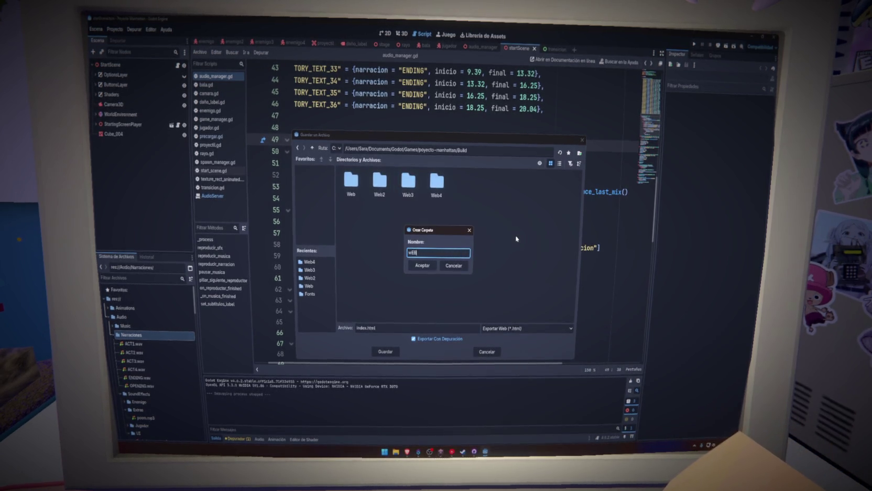
text(eb5)
key(Return)
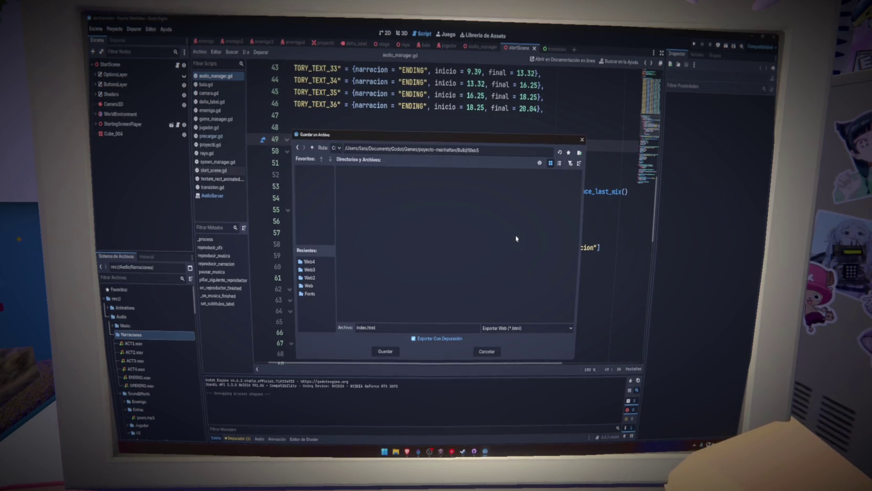
click(386, 350)
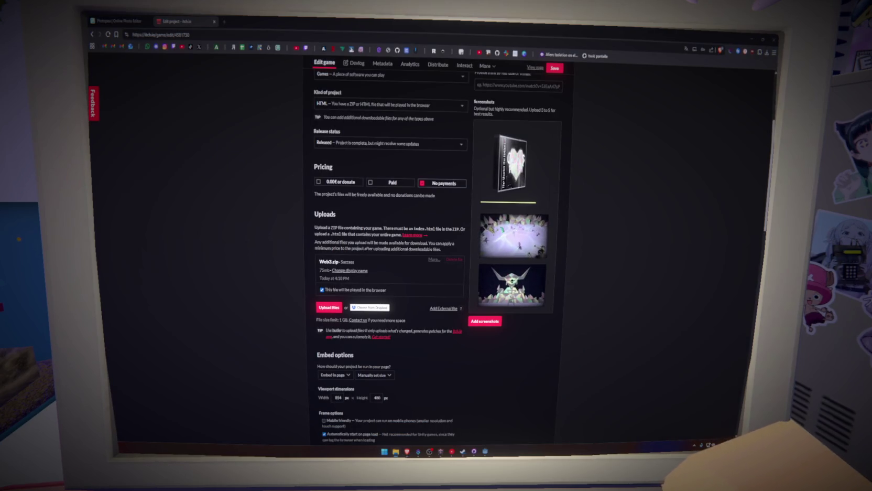
Delete the old Web3.zip upload from the itch.io project
click(448, 260)
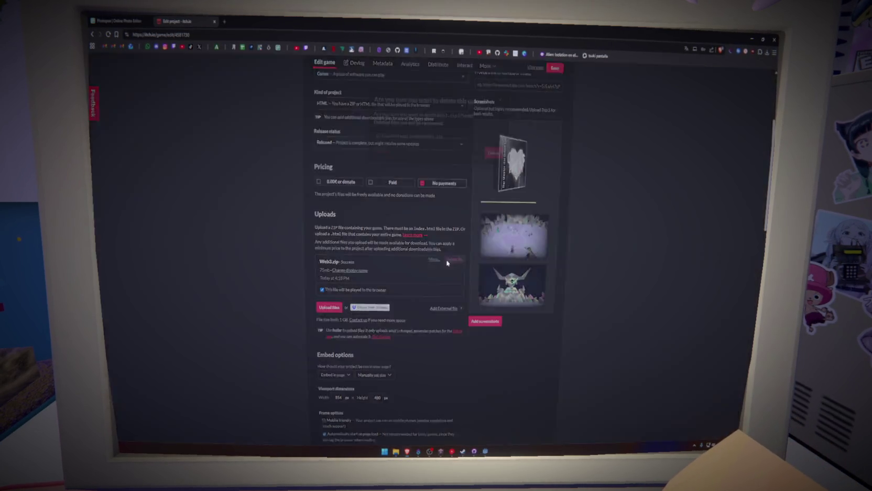
click(378, 131)
click(492, 147)
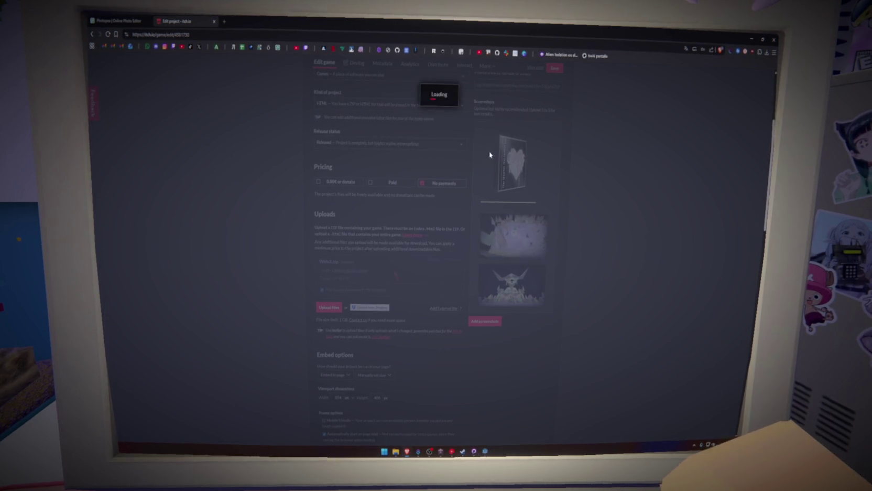
Compress the Web5 folder, upload Web5.zip and mark it playable in the browser
click(328, 259)
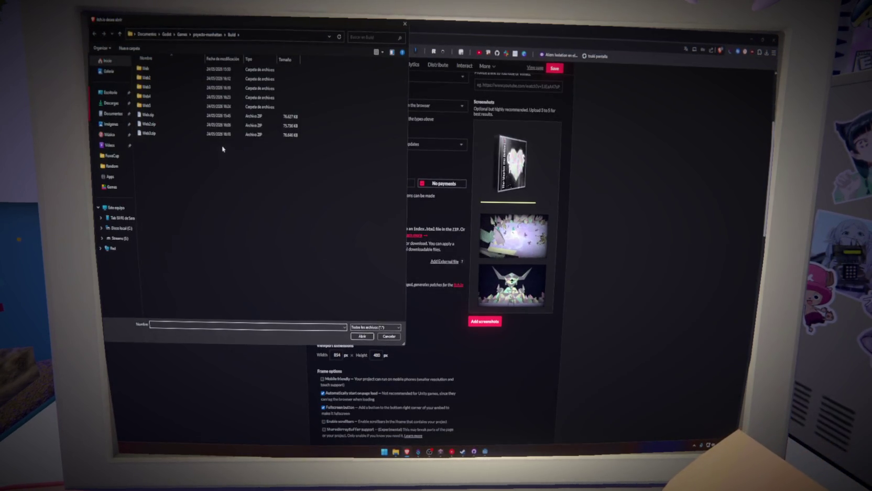
right_click(160, 106)
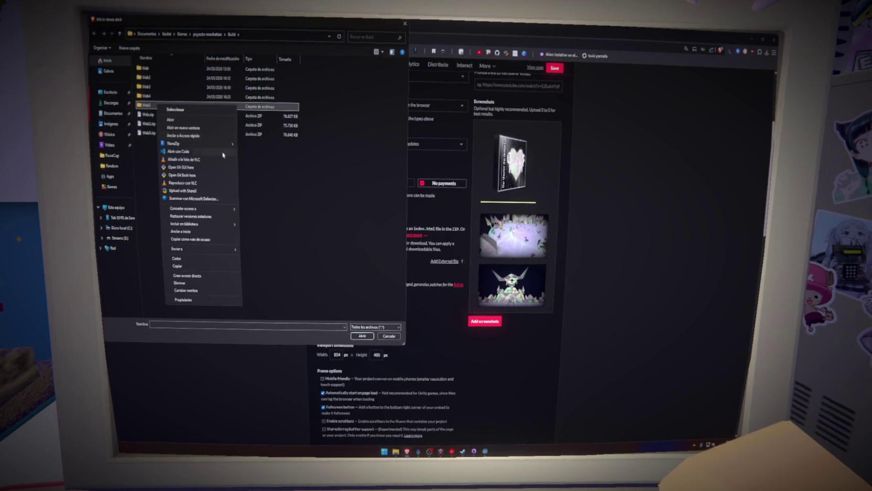
mouse_move(226, 249)
click(251, 254)
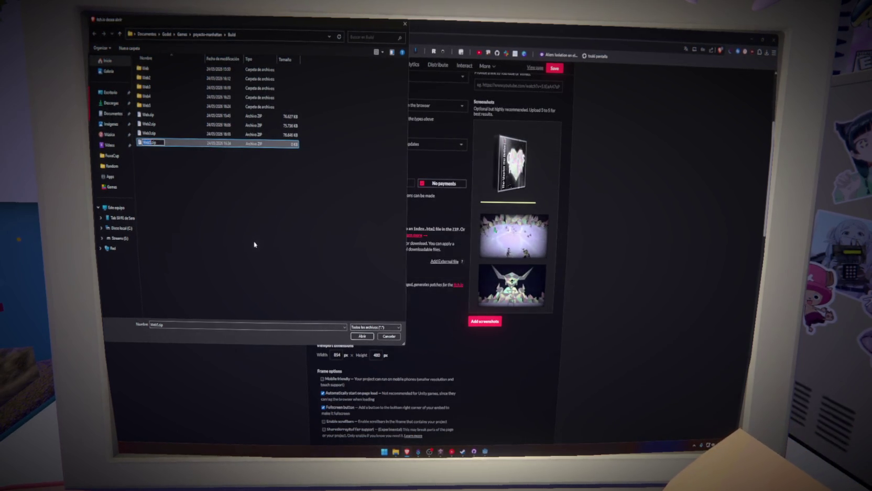
click(166, 141)
click(362, 336)
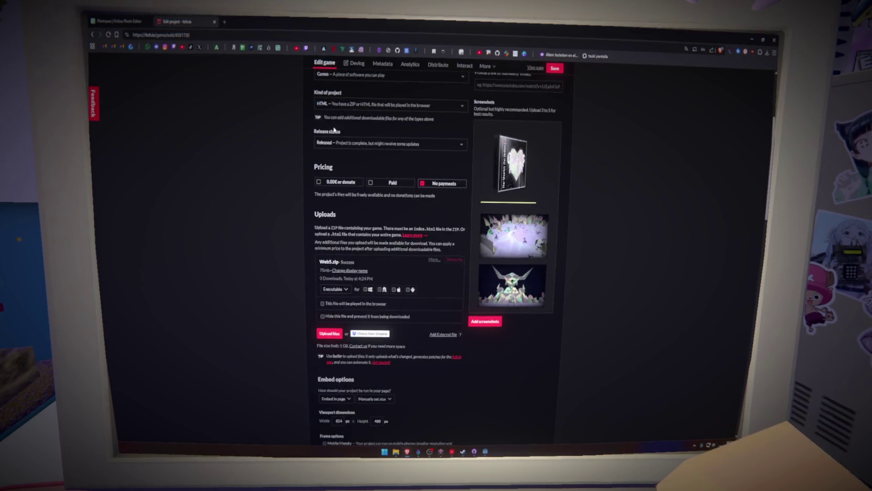
click(322, 303)
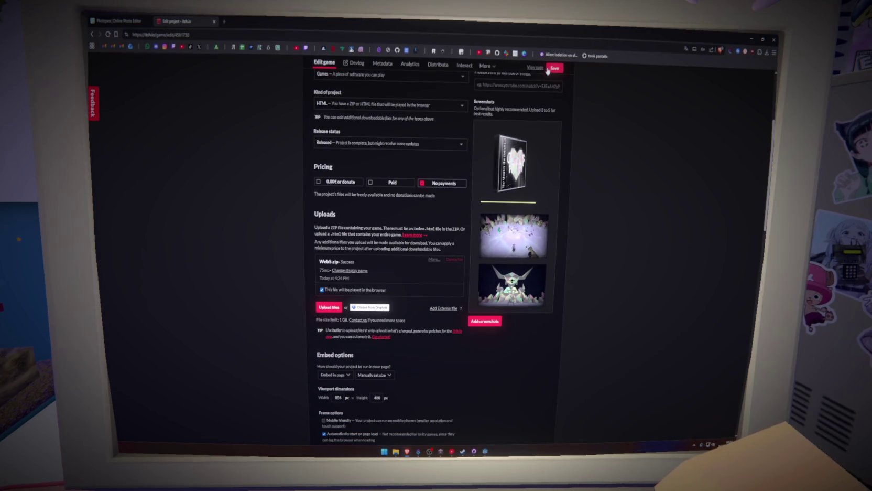
Open the Glass Heart public game page in a new tab and switch to it
scroll(534, 71, down, 3)
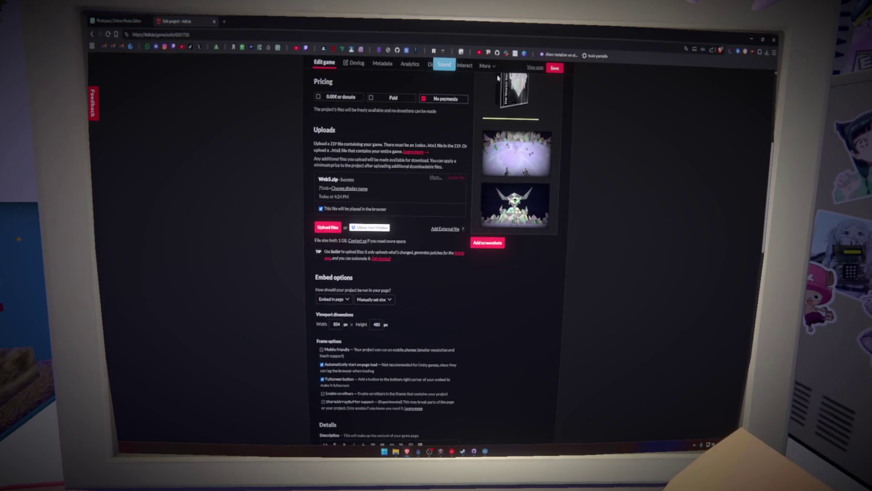
middle_click(532, 70)
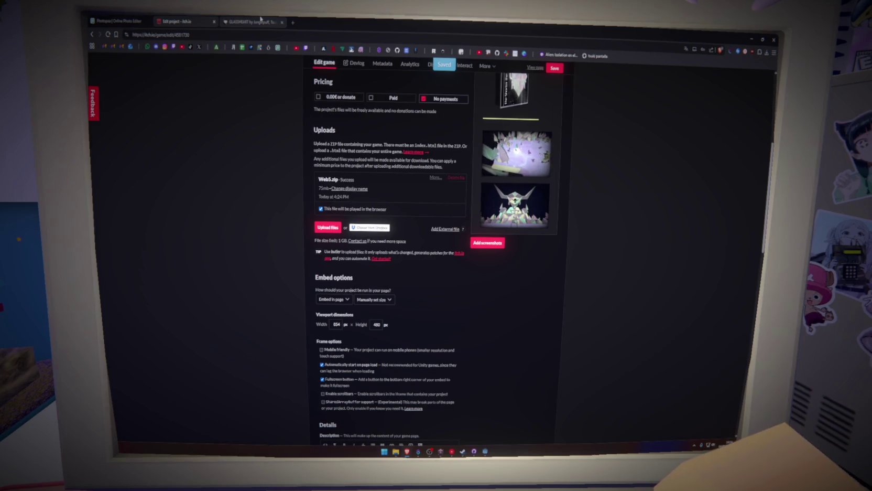
click(260, 19)
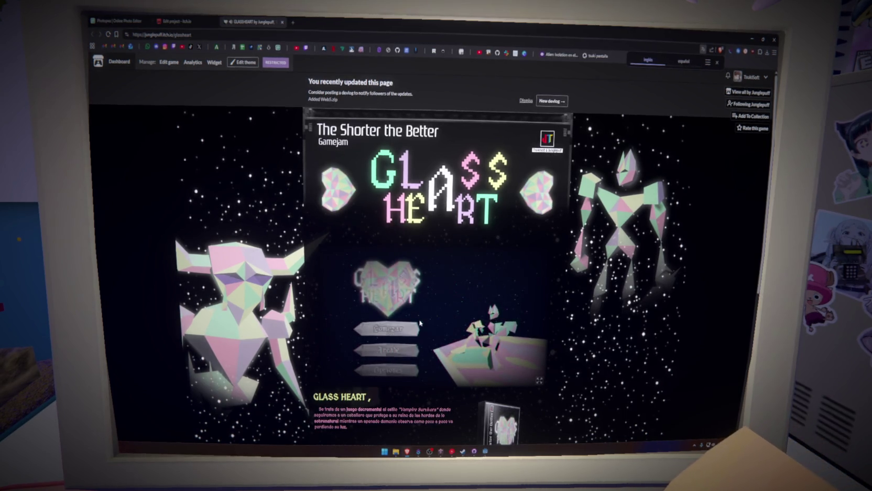
Play the browser build from Comezar past the intro, then close its tab and return to Godot
click(398, 332)
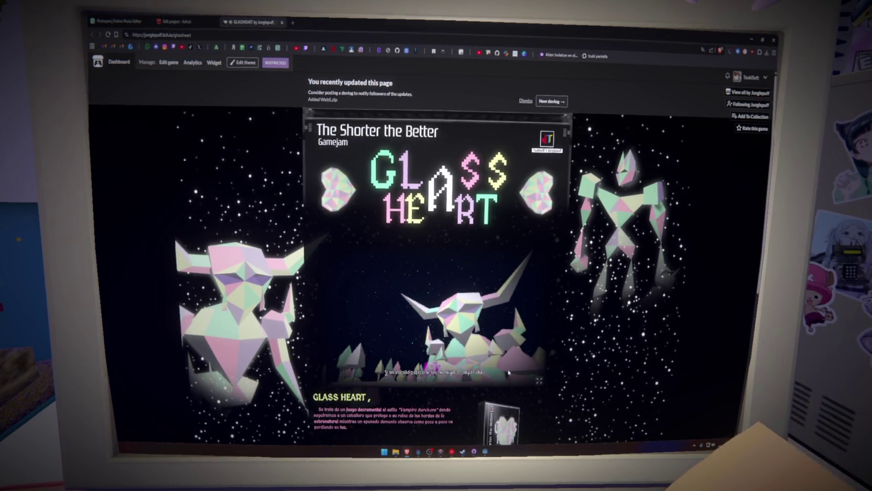
click(410, 376)
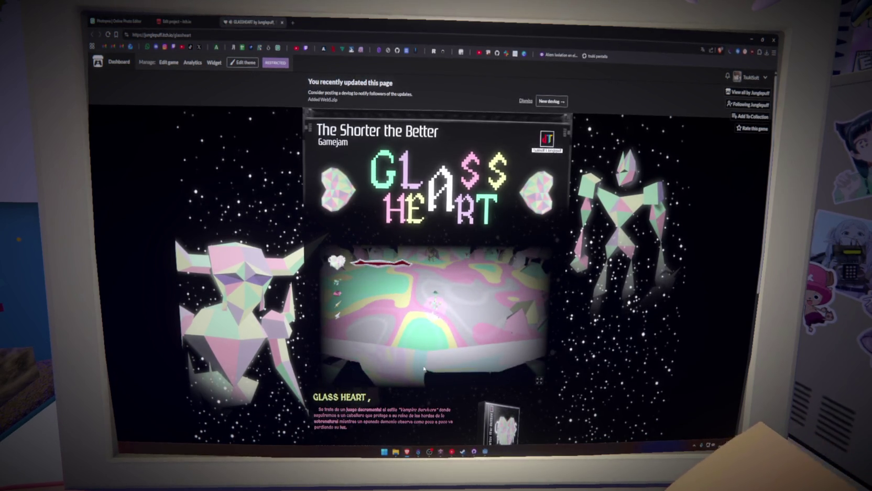
middle_click(237, 21)
key(alt+Tab)
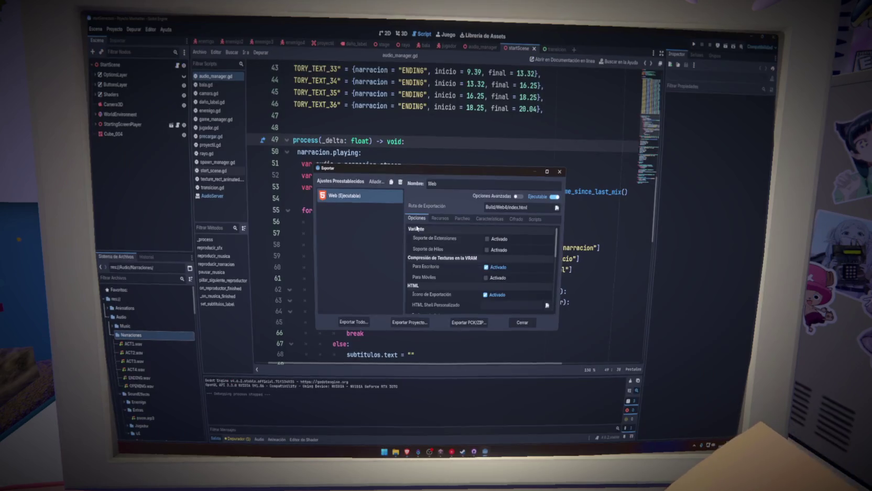
Close the export dialog, run the project with F5 and start a new game via Comenzar
key(Escape)
key(F5)
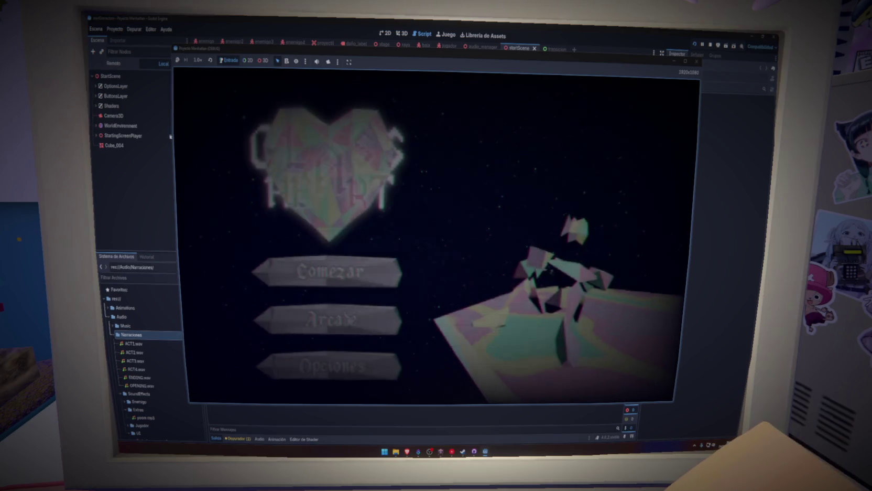
click(374, 282)
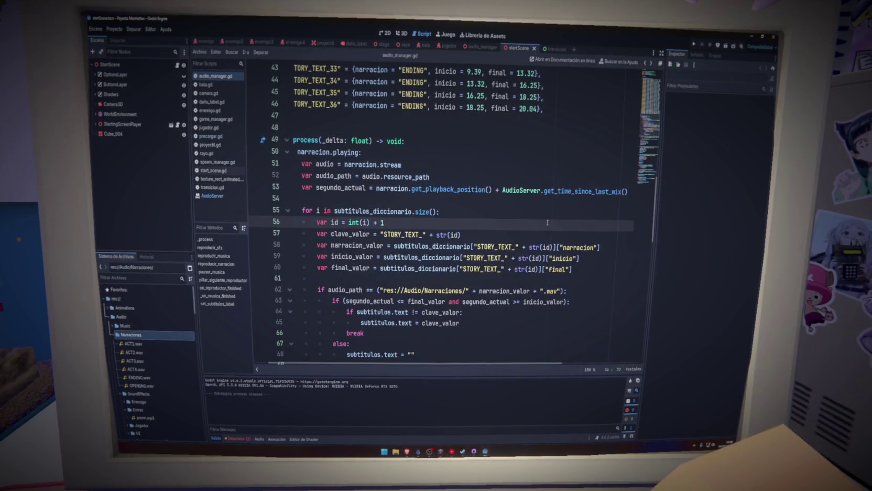
Scroll through audio_manager.gd and place the cursor on empty line 48
scroll(400, 99, down, 1)
click(397, 92)
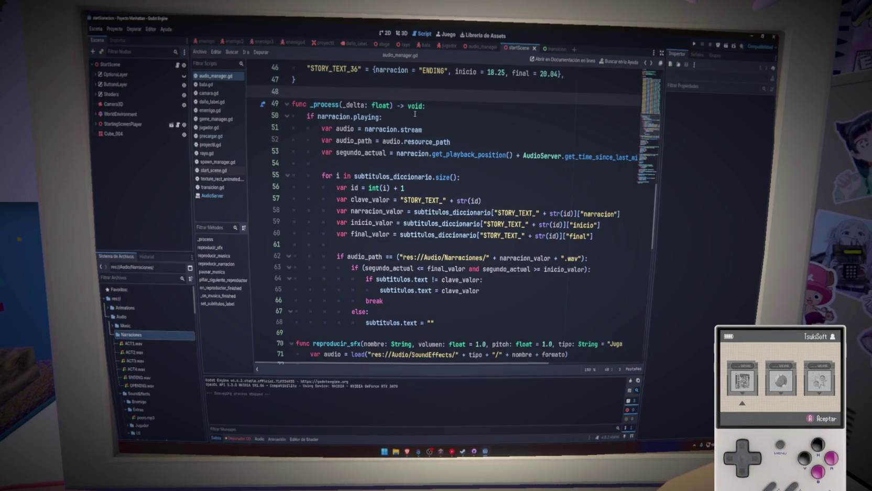
scroll(414, 114, down, 2)
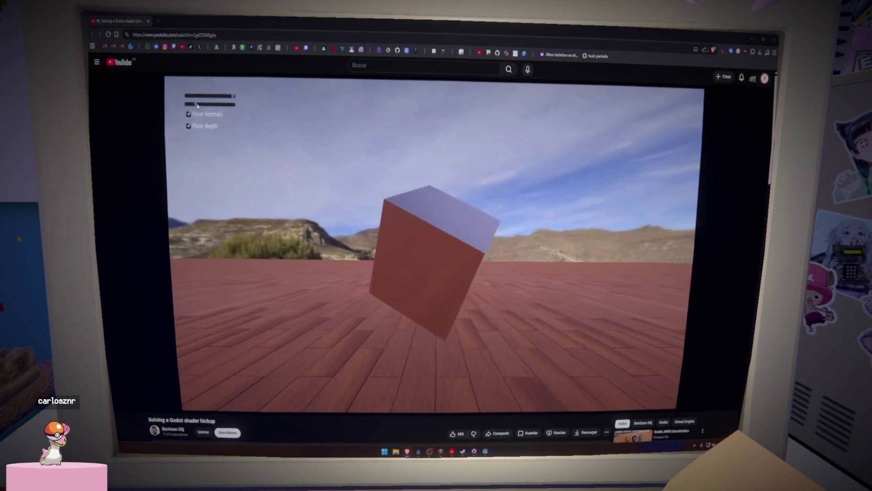
Pause the shader hiccup video and jump to the part showing the Godot editor
click(385, 224)
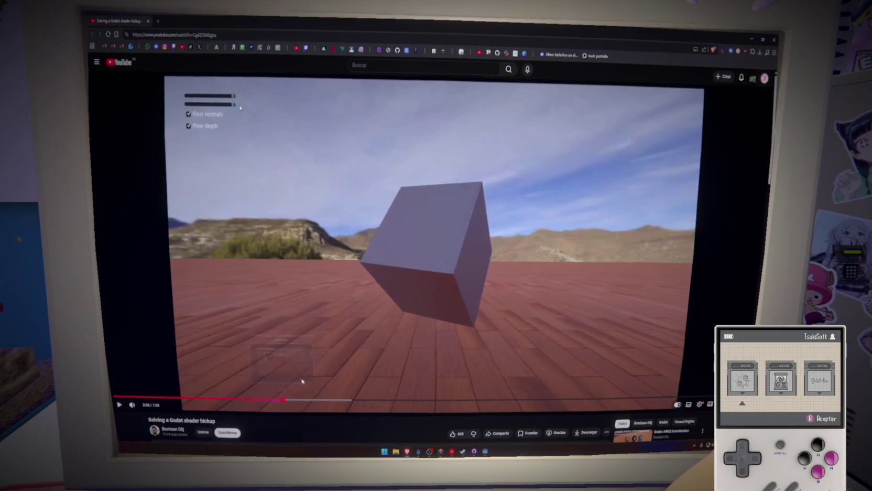
click(285, 402)
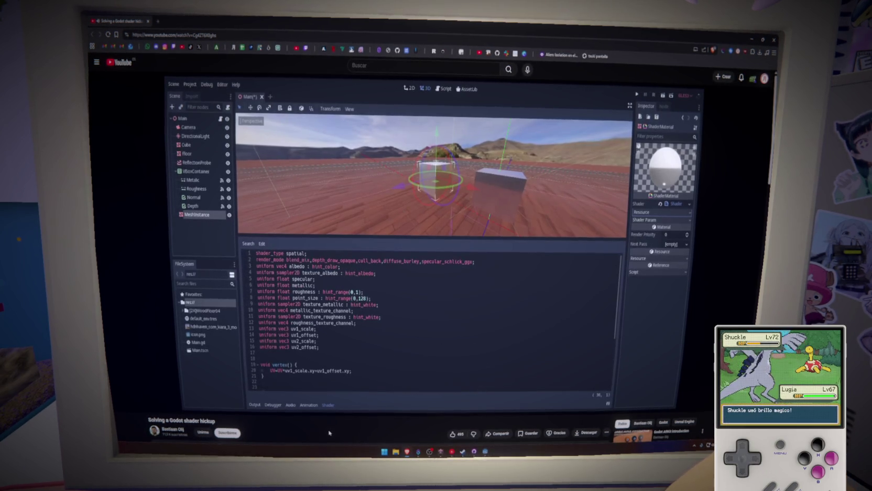
mouse_move(343, 404)
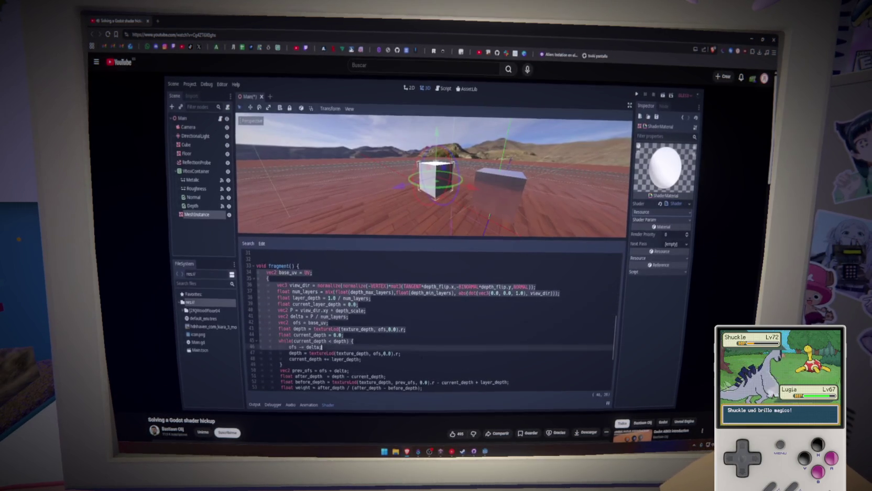
mouse_move(388, 406)
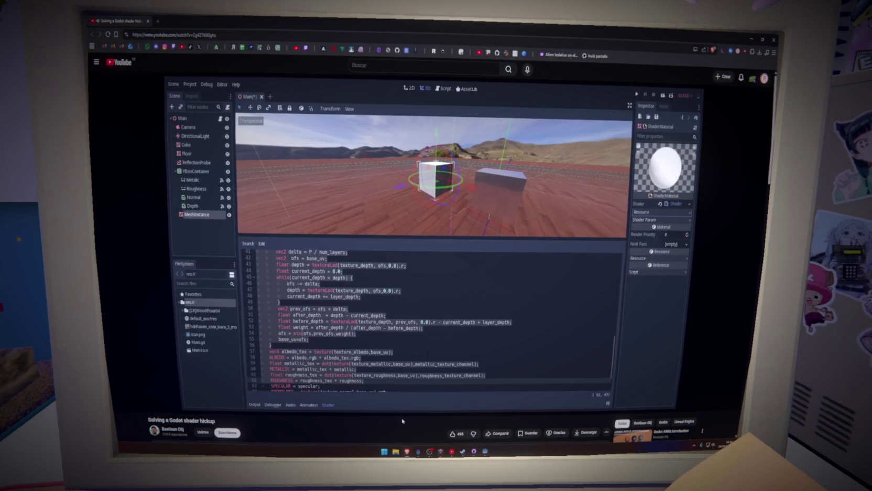
key(Tab)
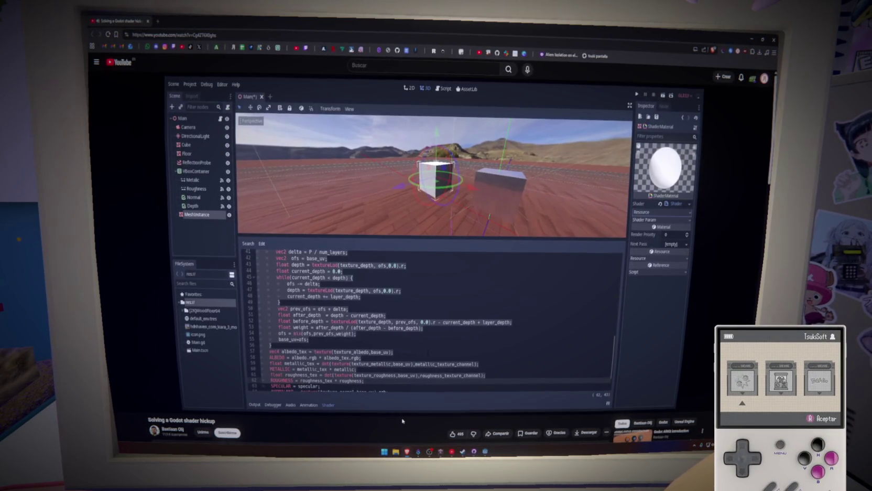
key(Return)
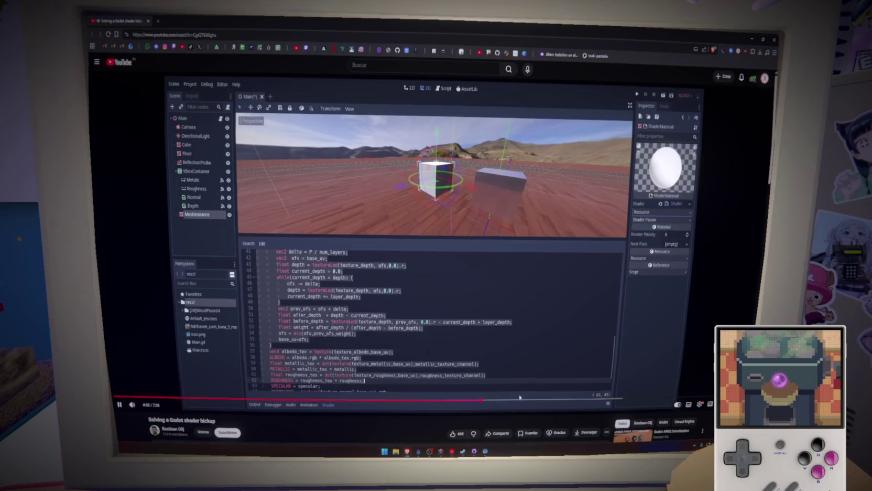
Seek ahead to about 5:01 and pause on the ShaderCache node under the Camera
key(space)
click(528, 401)
click(580, 400)
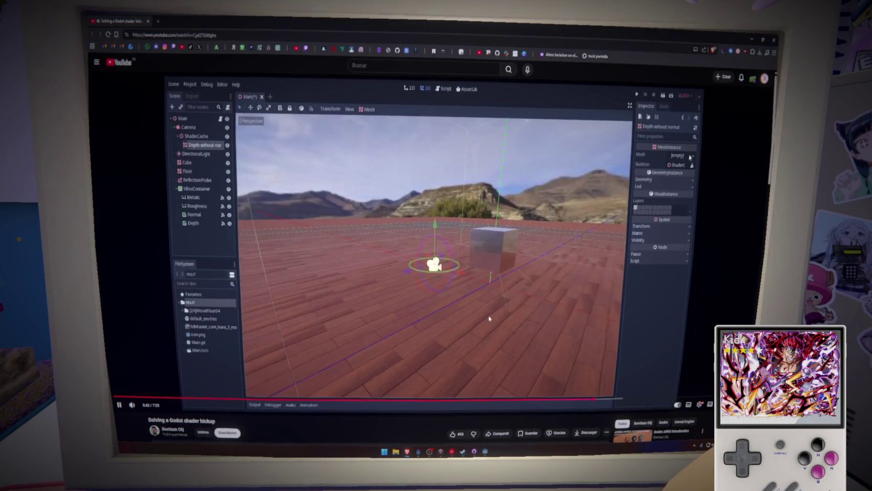
key(space)
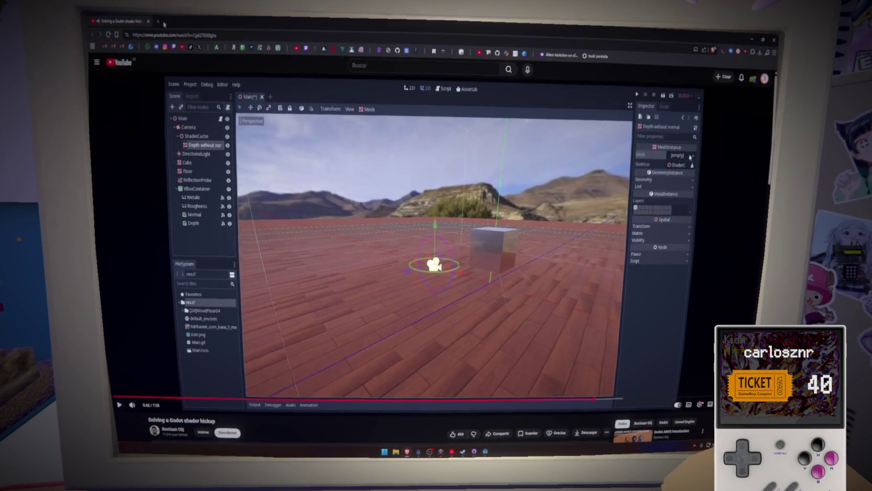
Search Google for 'shader cache godot' and open the Godot Docs shader compilation stutter page
click(157, 21)
text(sh)
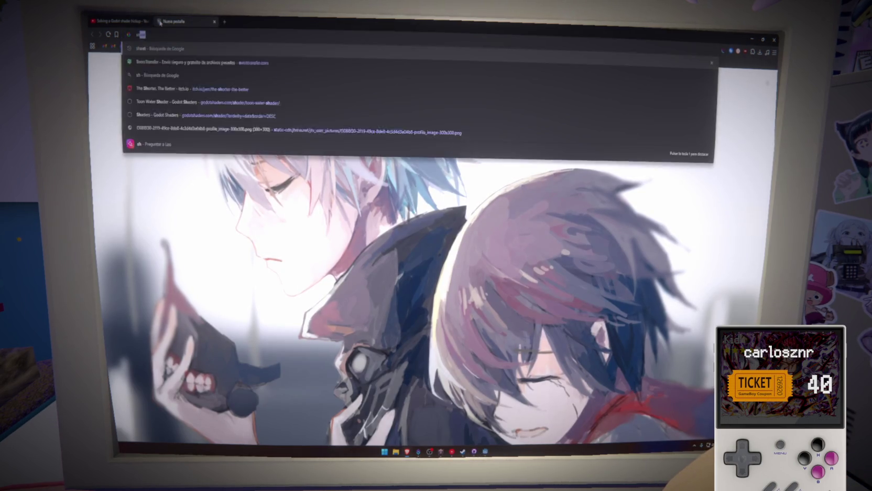
text(ader cache godot)
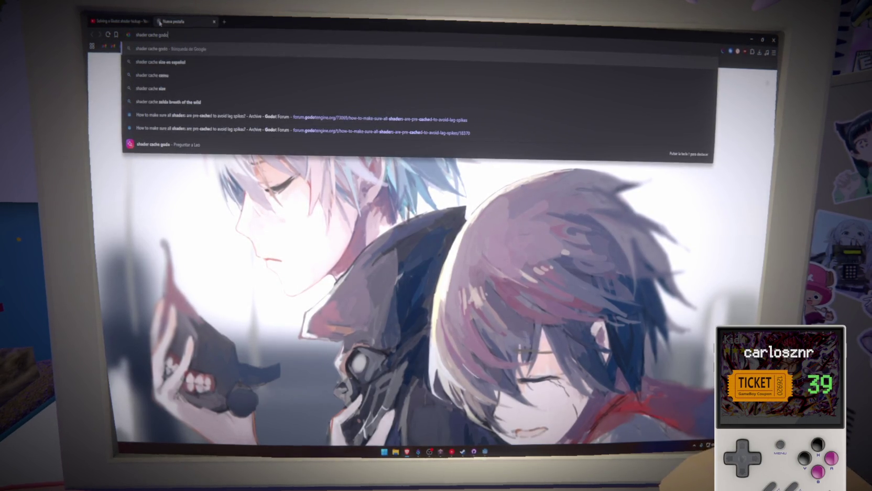
key(Return)
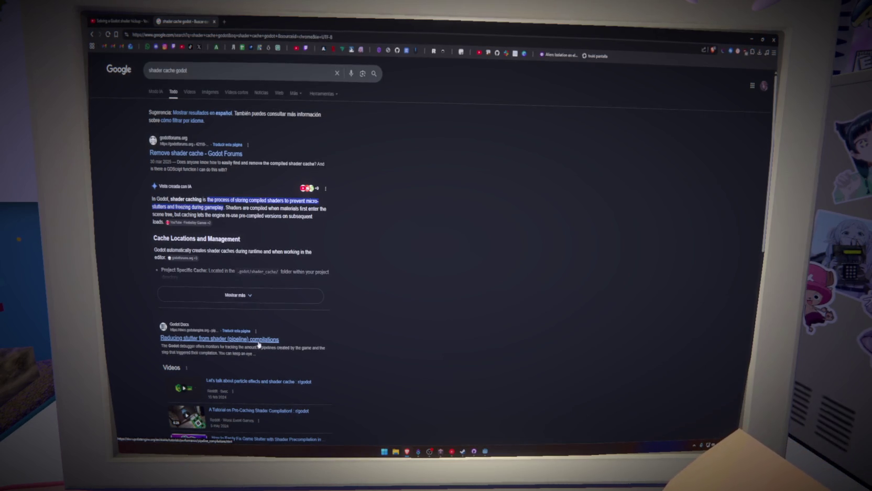
click(258, 342)
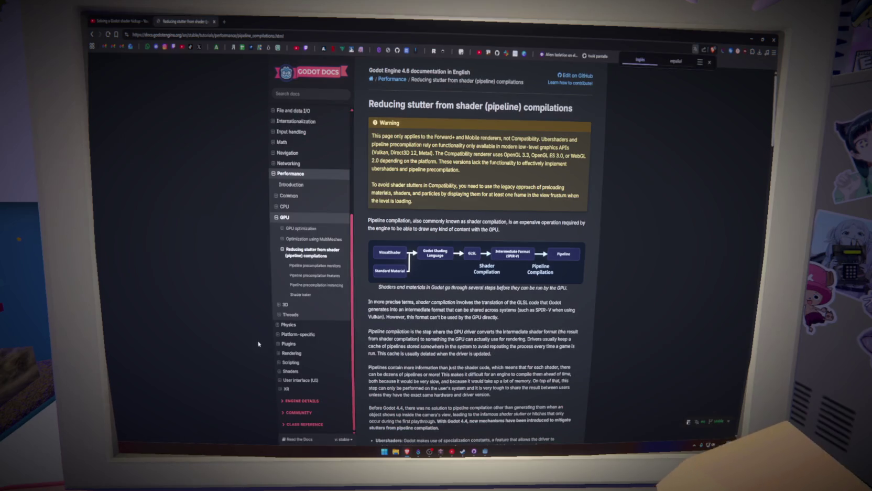
Read through the stutter page, then open a new blank tab
scroll(366, 355, down, 10)
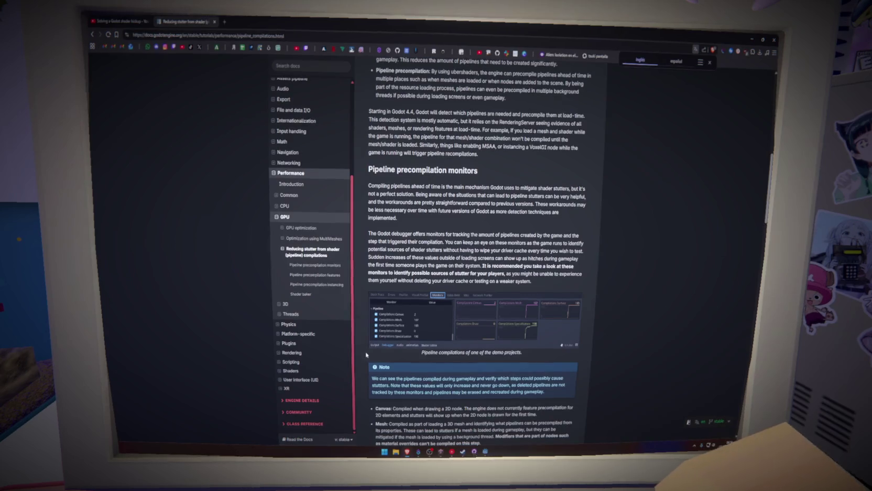
scroll(366, 354, down, 1)
scroll(365, 355, down, 10)
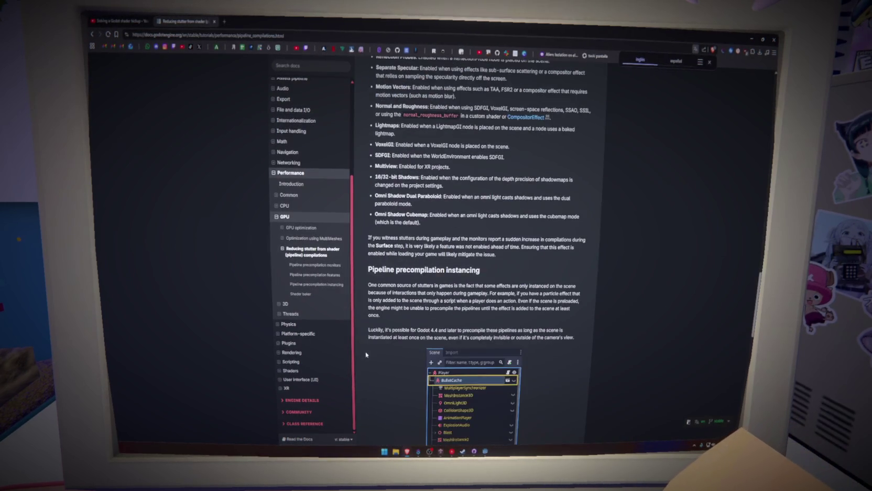
scroll(368, 340, down, 5)
click(224, 21)
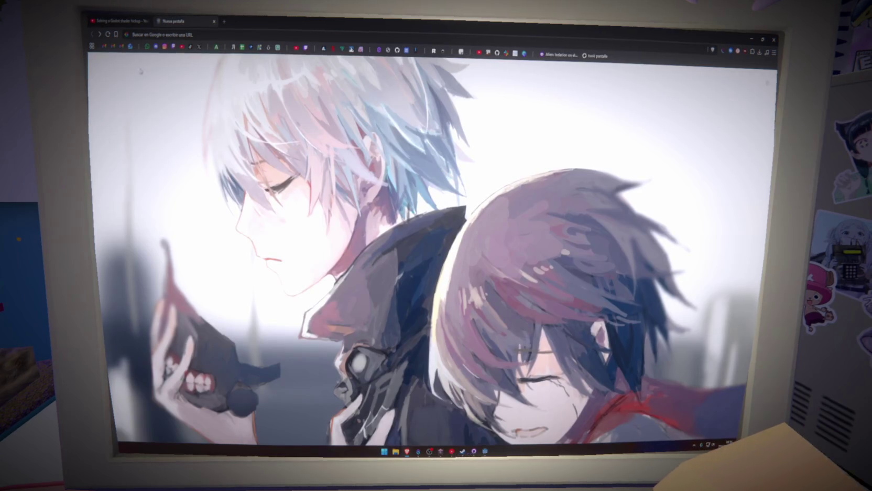
Search Google for 'preload shader psrticles codot to avodp' and open the Reddit particle hiccups post
click(163, 35)
text(preload sha)
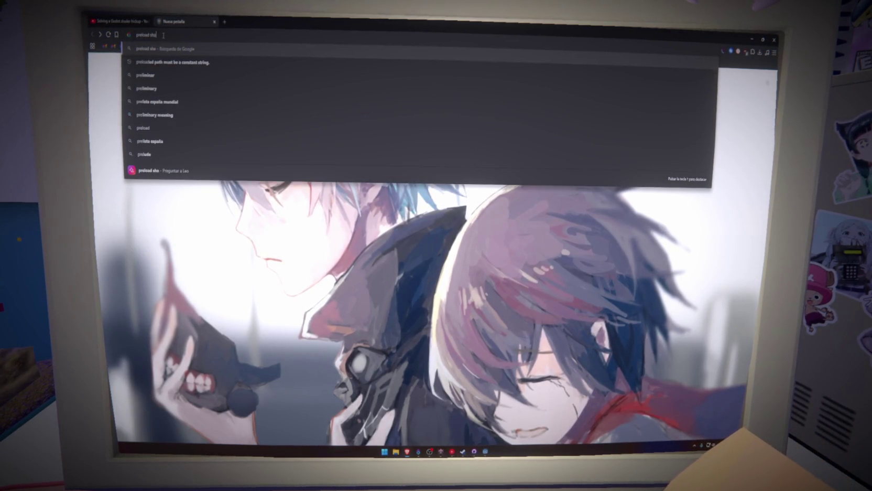
text(der psrticle)
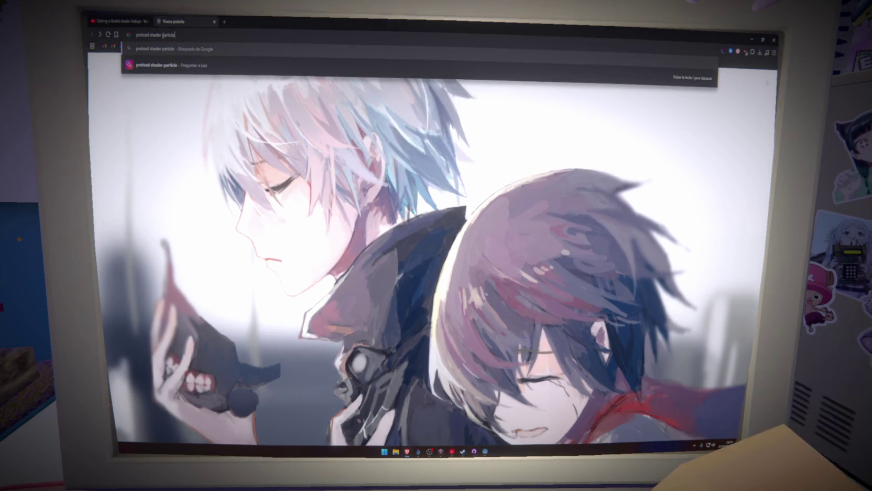
text(s codot to avod)
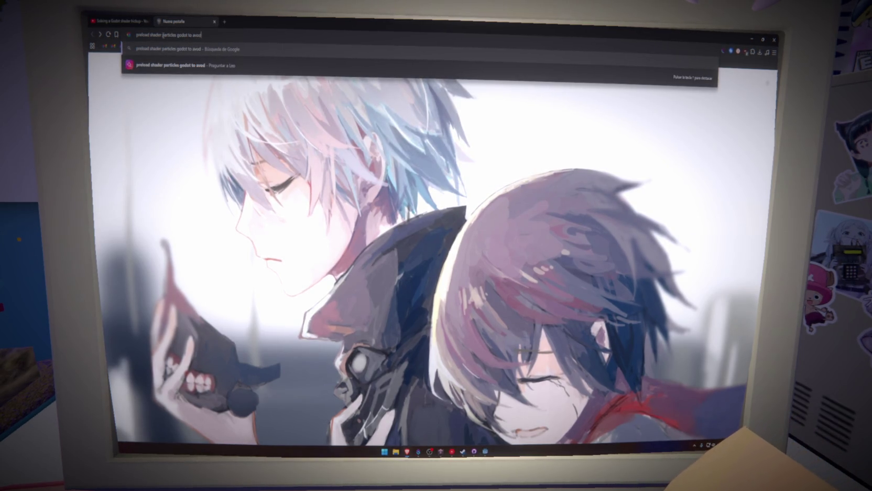
text(p)
key(Return)
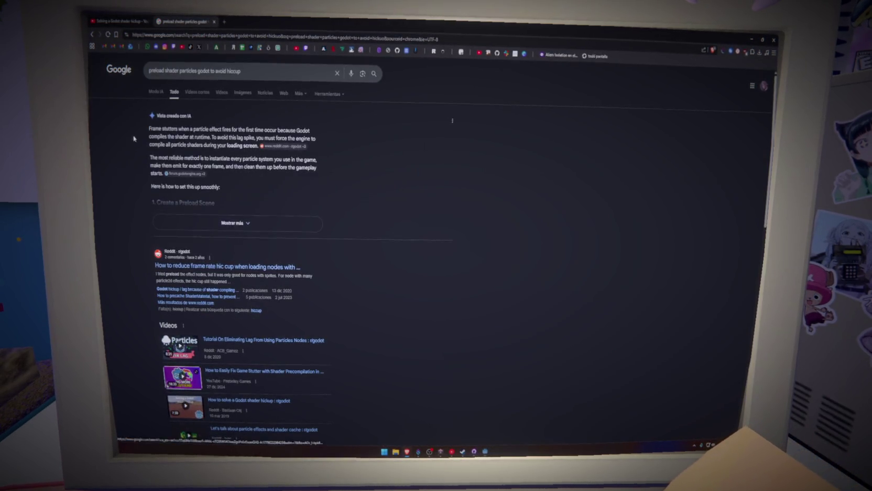
scroll(270, 105, down, 3)
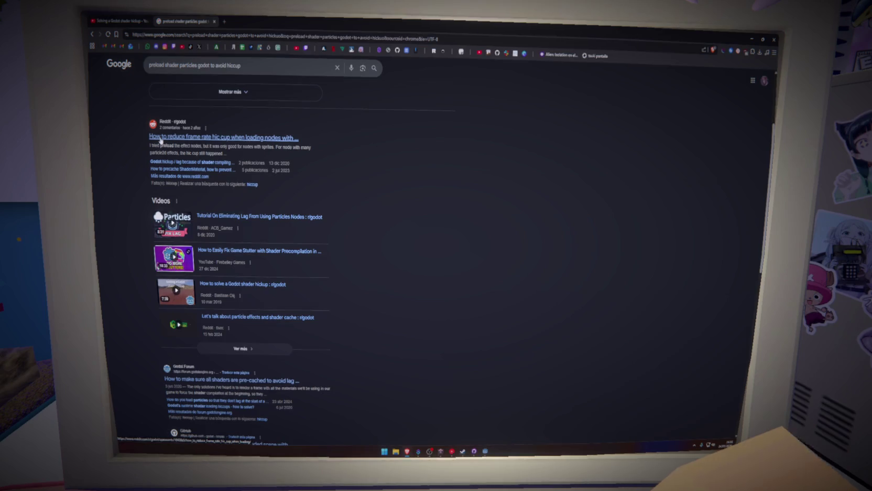
click(161, 138)
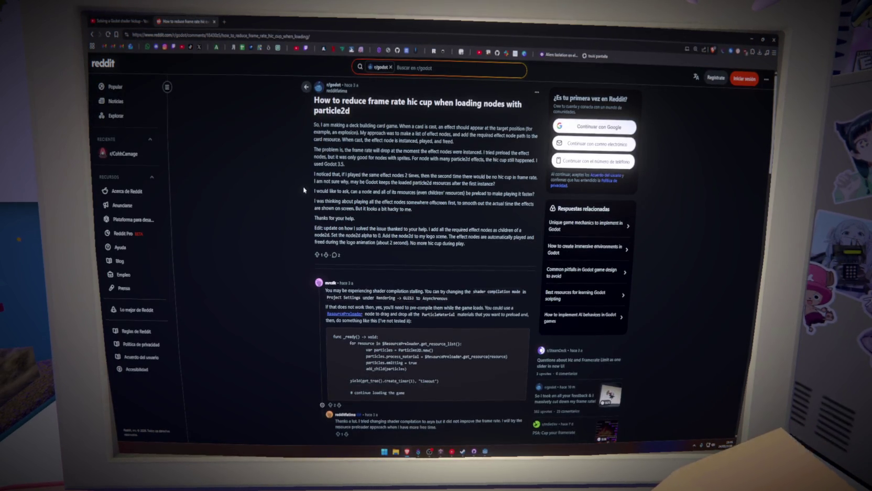
Scroll to the ResourcePreloader answer and select its shader compilation paragraph
scroll(304, 189, down, 3)
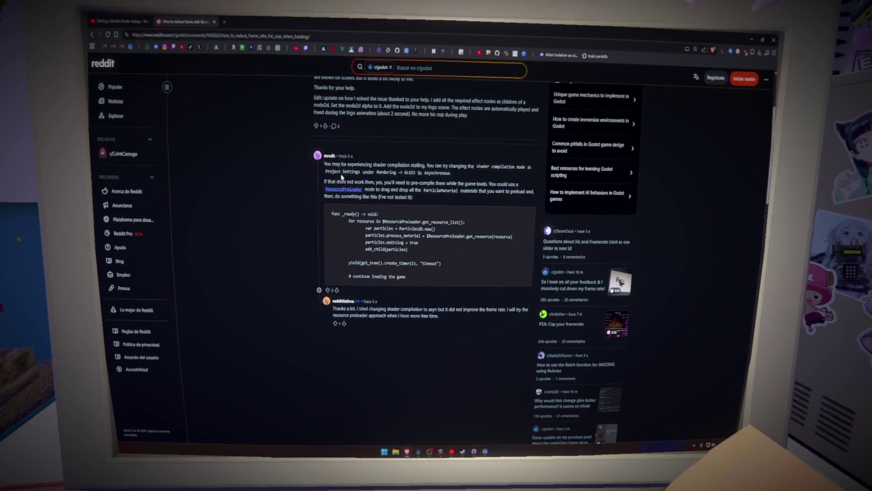
drag(372, 165, 409, 166)
click(410, 166)
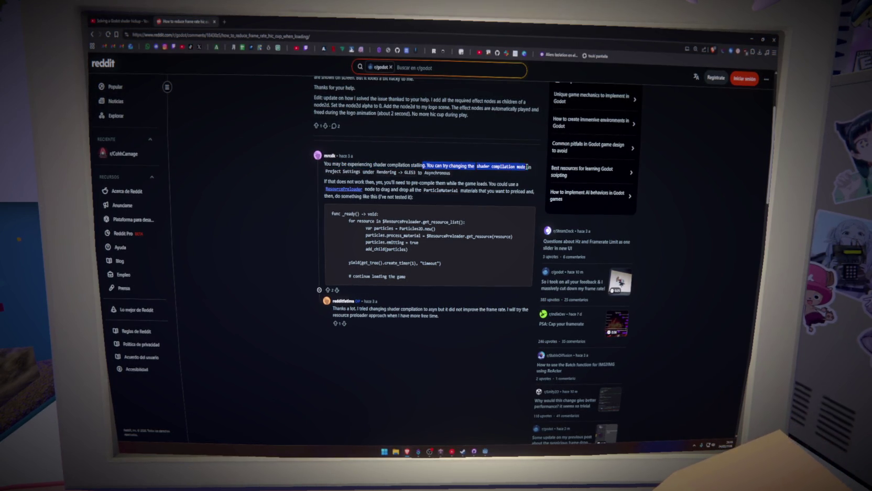
triple_click(419, 173)
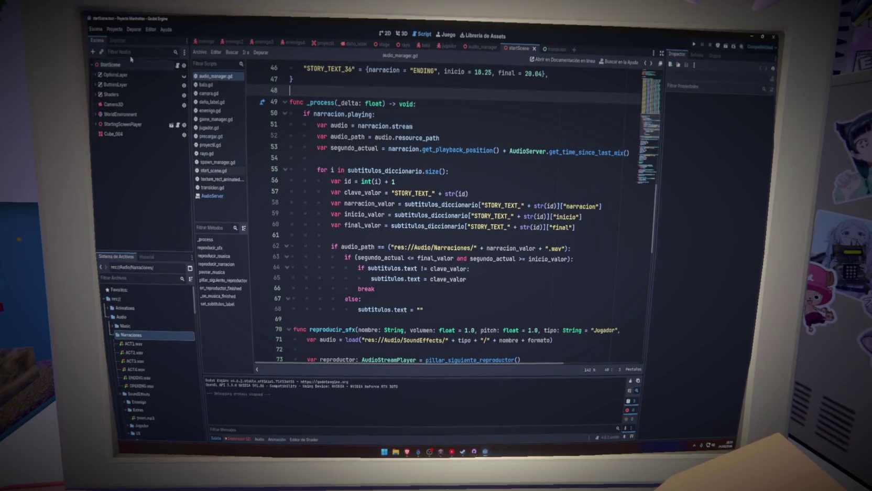
Open Configuración del Proyecto from the Proyecto menu
click(108, 30)
mouse_move(97, 29)
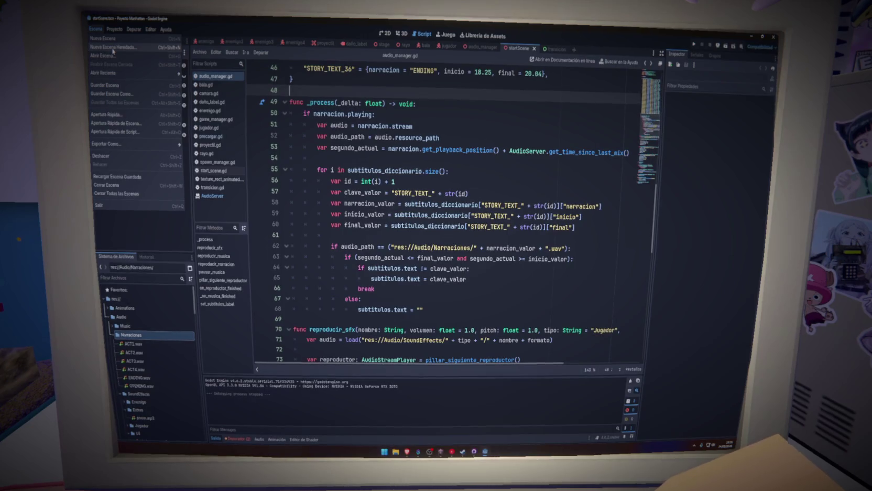
click(116, 42)
click(114, 30)
click(118, 40)
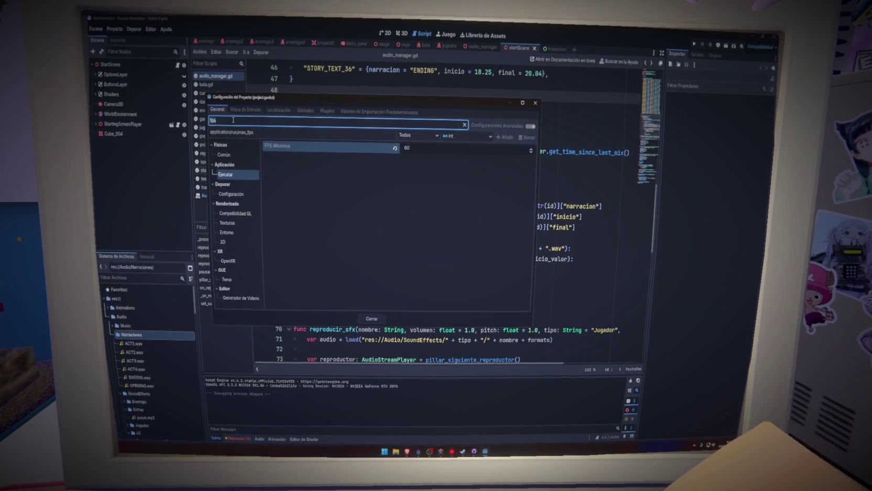
Clear the fps filter, view Renderizado's Compilador de Shader cache options, and widen the category list
click(464, 125)
click(229, 168)
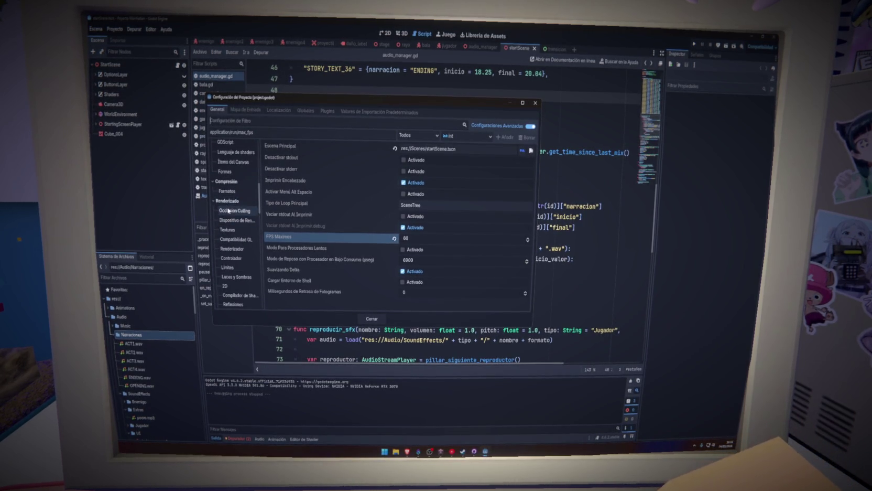
click(230, 211)
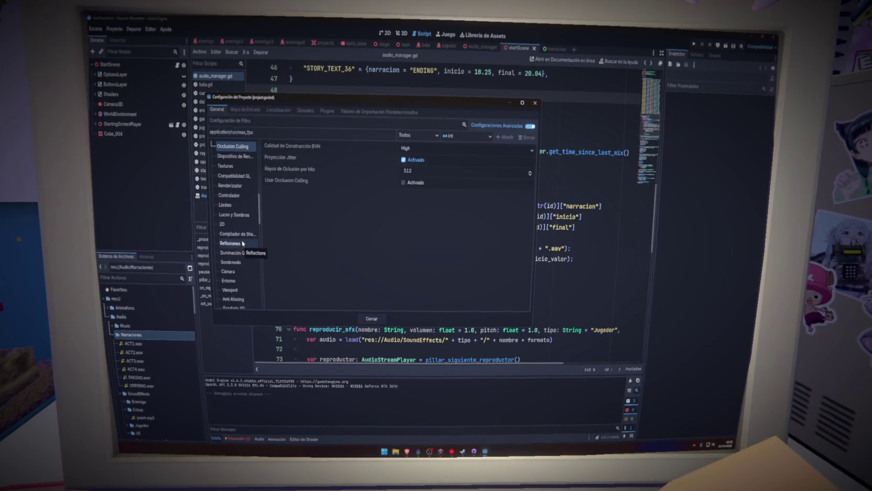
click(242, 237)
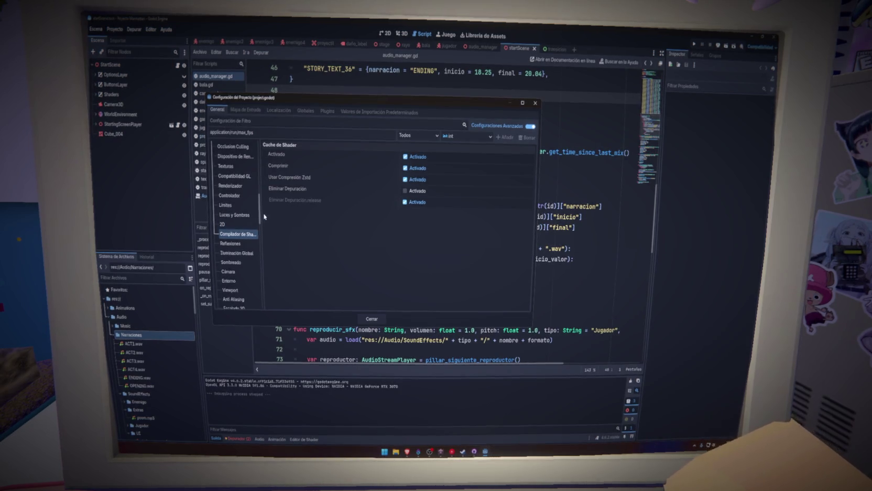
drag(262, 213, 281, 222)
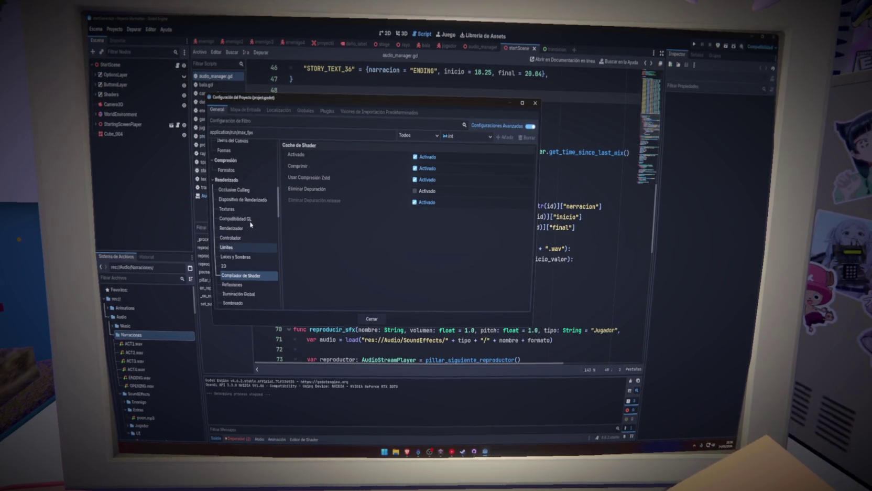
click(243, 200)
click(240, 190)
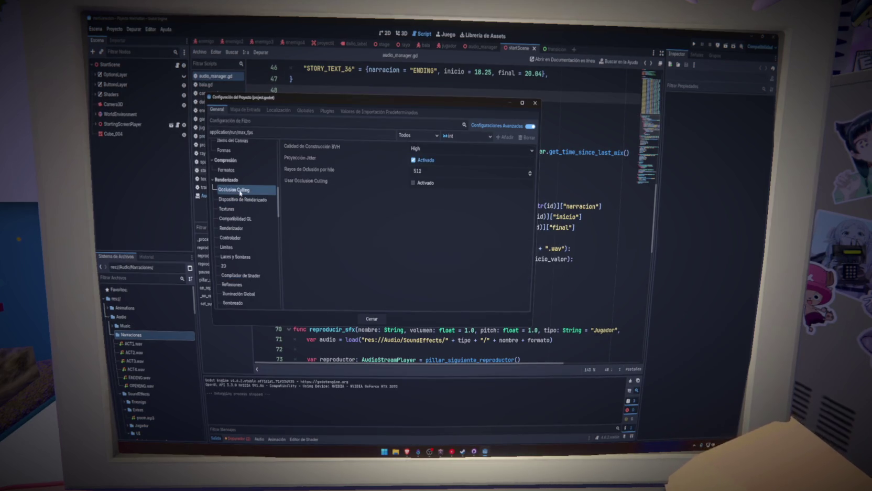
Browse the rendering device, texture and VRS settings, leave VRS Mode Disabled, and close Project Settings
click(241, 200)
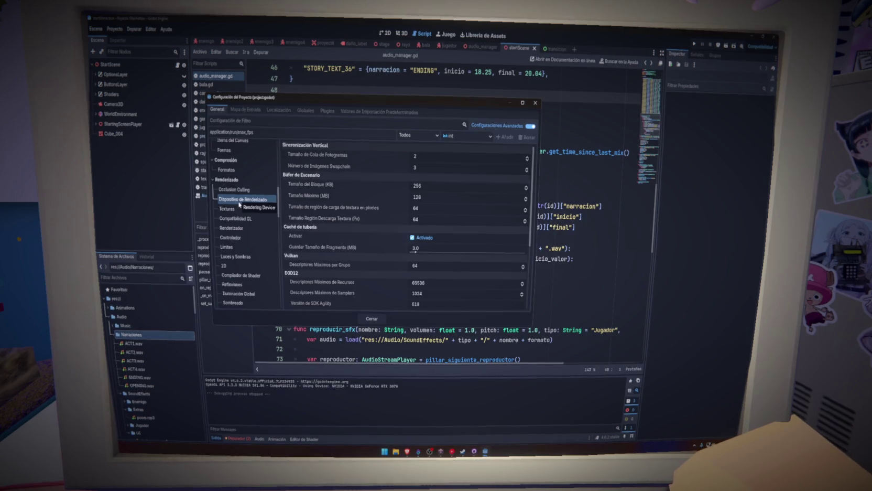
click(240, 209)
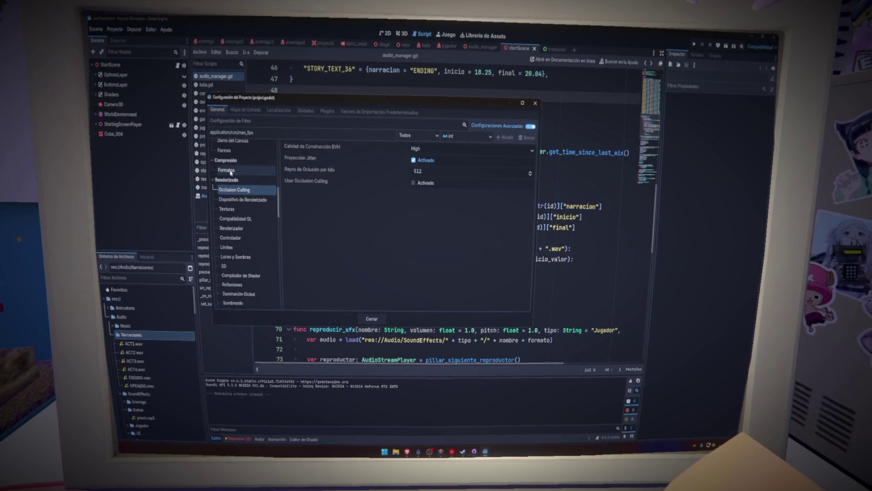
click(250, 202)
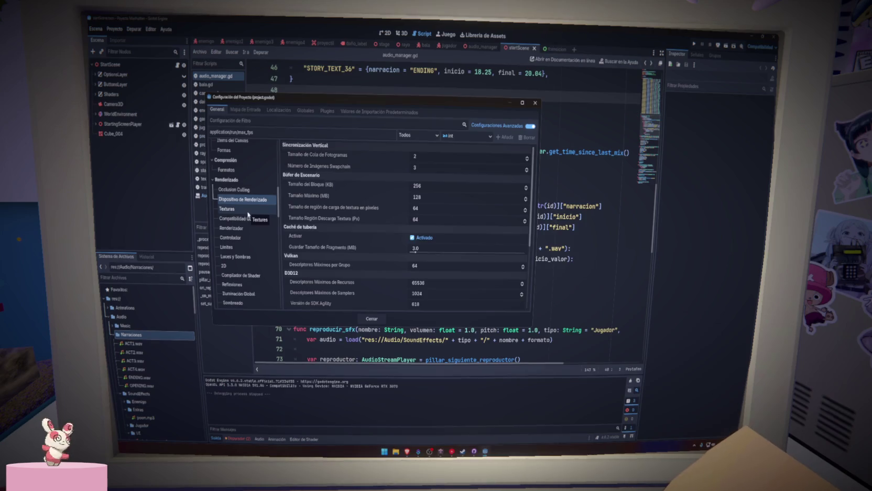
click(253, 209)
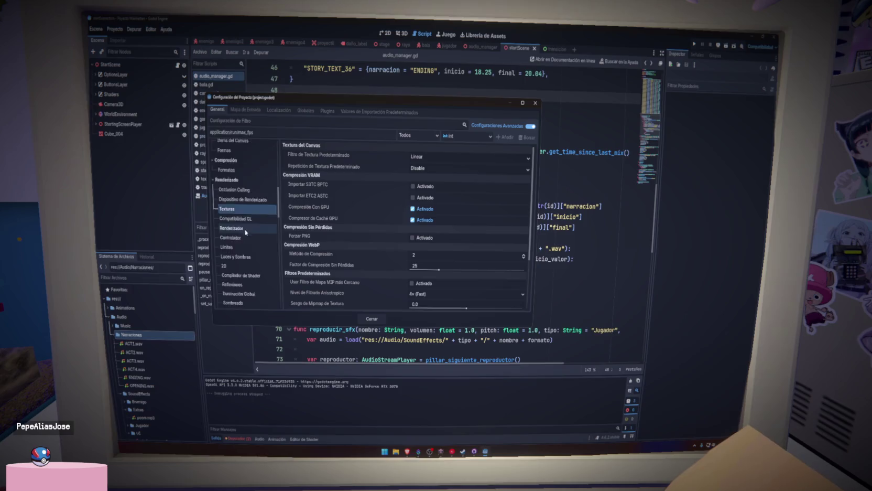
scroll(246, 236, down, 3)
click(256, 276)
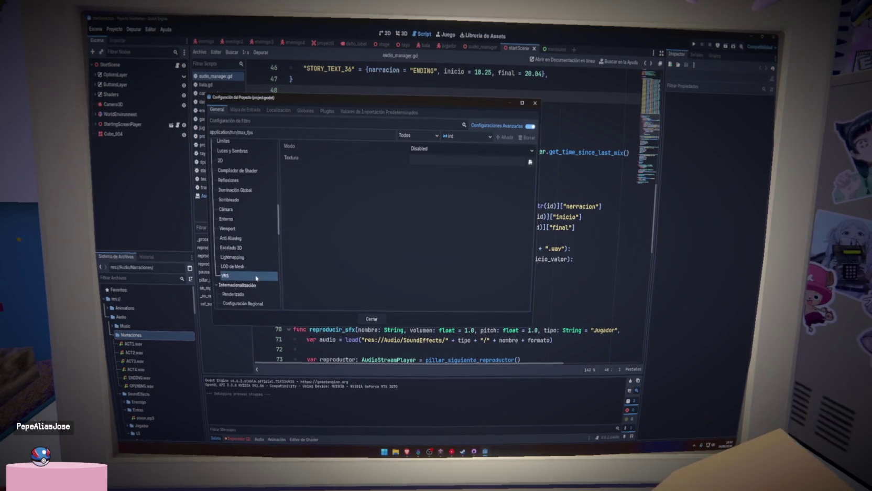
click(444, 150)
click(444, 151)
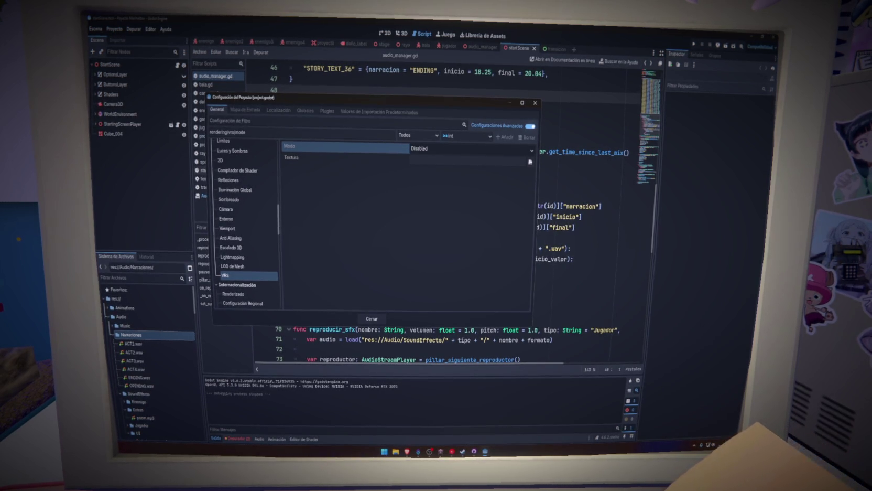
click(535, 103)
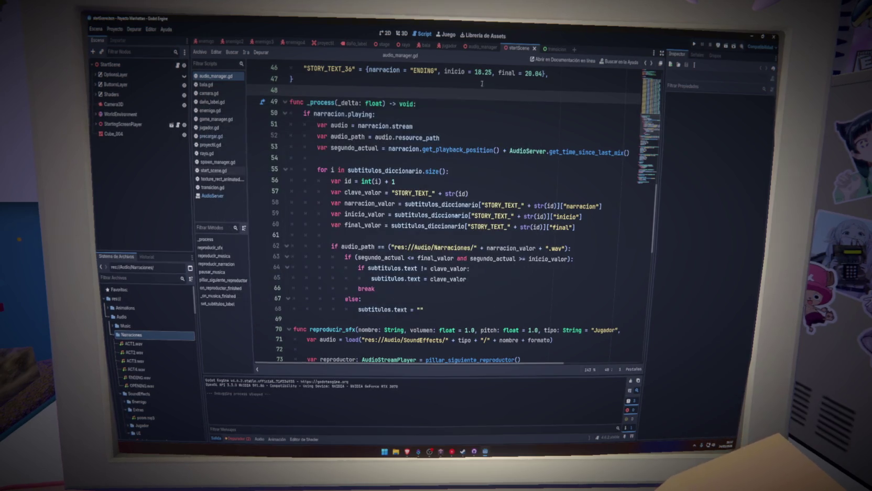
Show startScene in the 3D view and begin adding a child node to StartScene
click(479, 47)
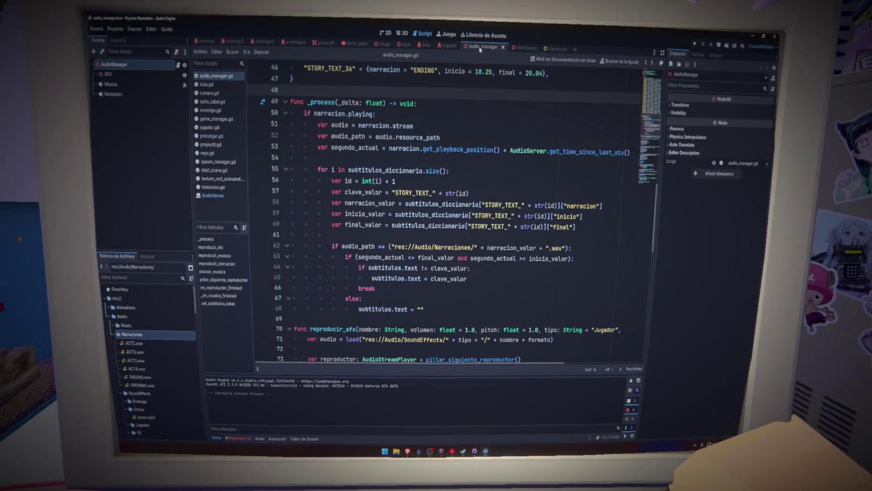
click(519, 48)
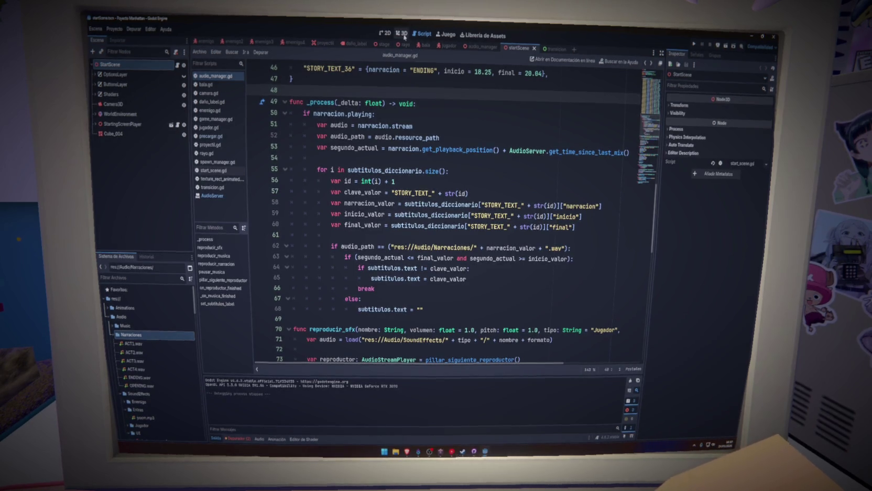
click(401, 33)
right_click(119, 65)
click(136, 78)
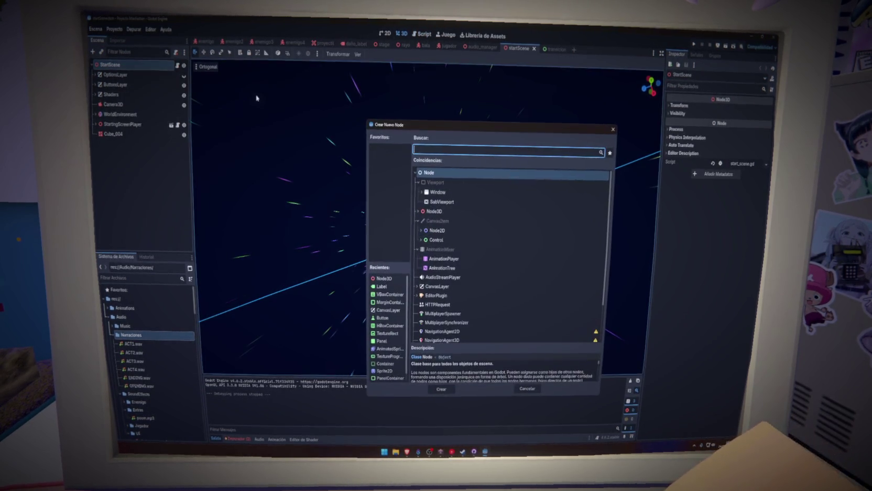
Search 'resource' and add a ResourcePreloader node under StartScene, briefly checking its Process settings
text(resource)
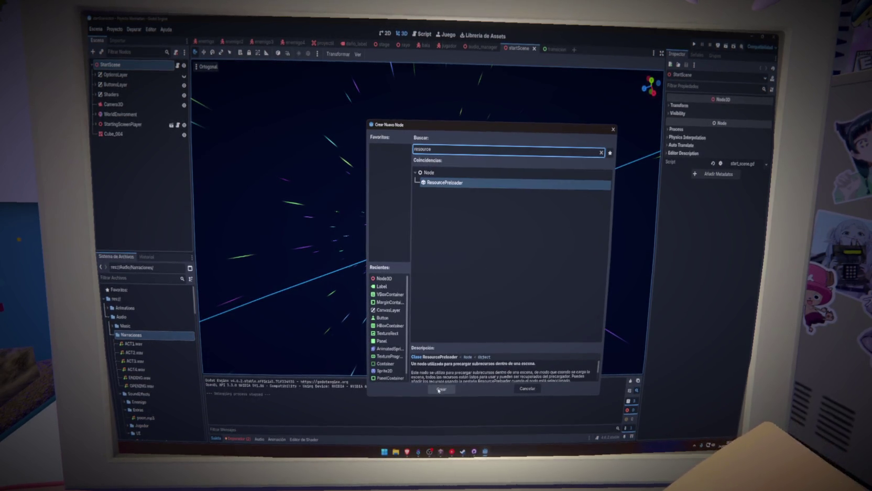
click(454, 389)
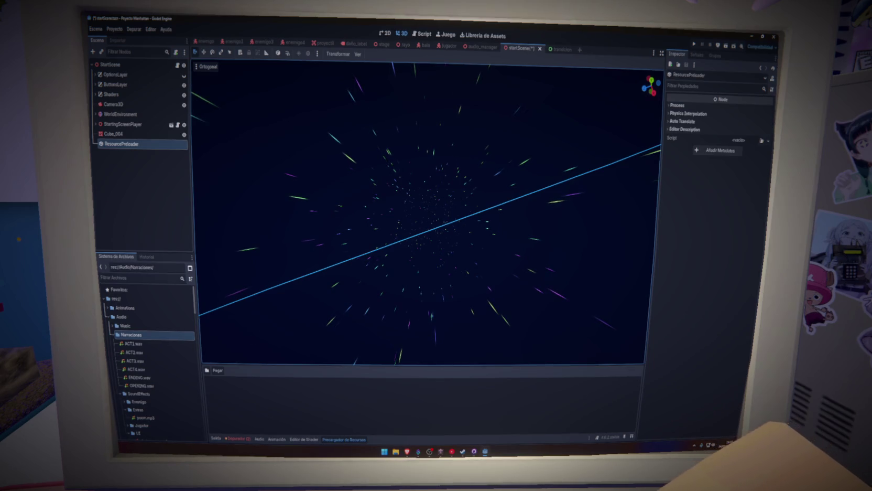
click(677, 105)
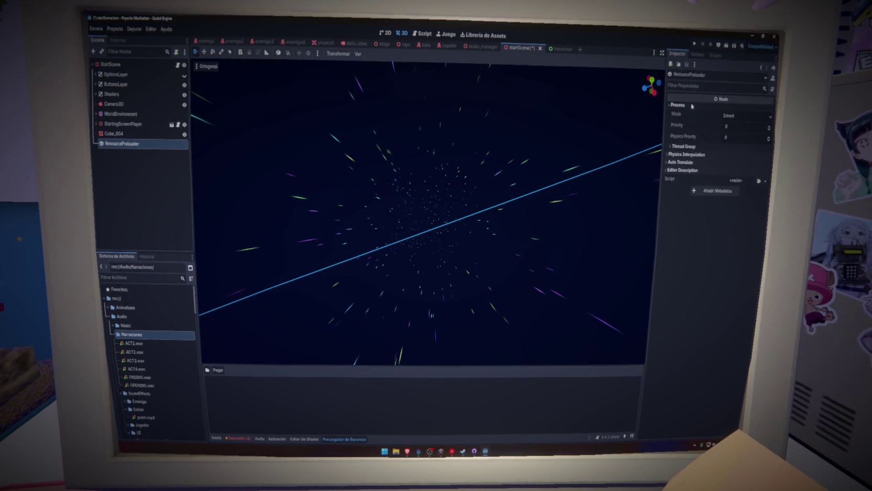
click(687, 155)
click(686, 155)
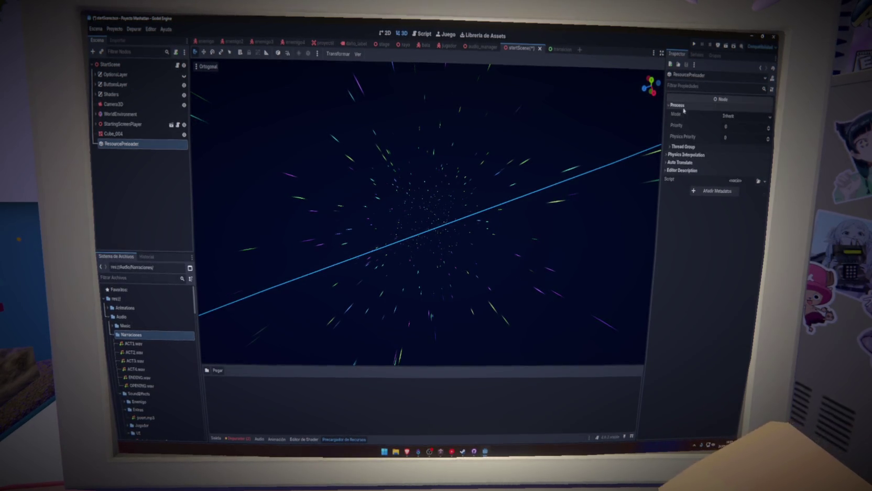
click(683, 107)
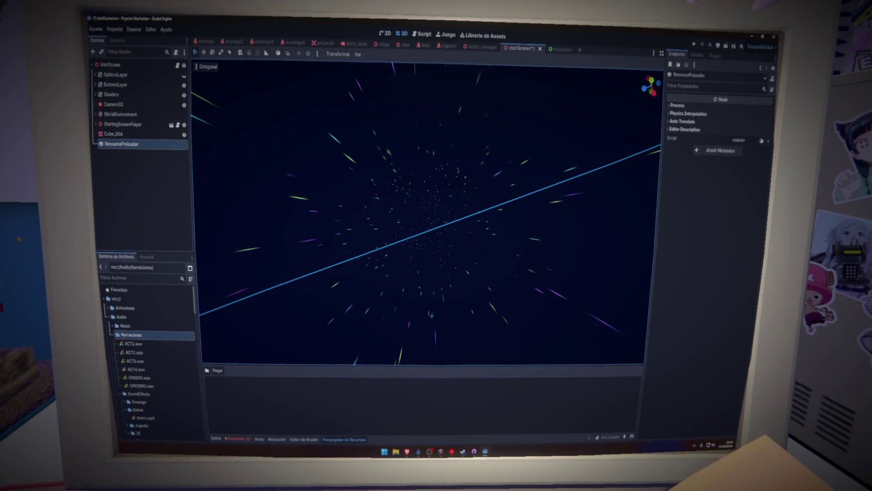
Attach a new script res://Scripts/resource_preloader.gd to ResourcePreloader and add a line below extends
right_click(139, 146)
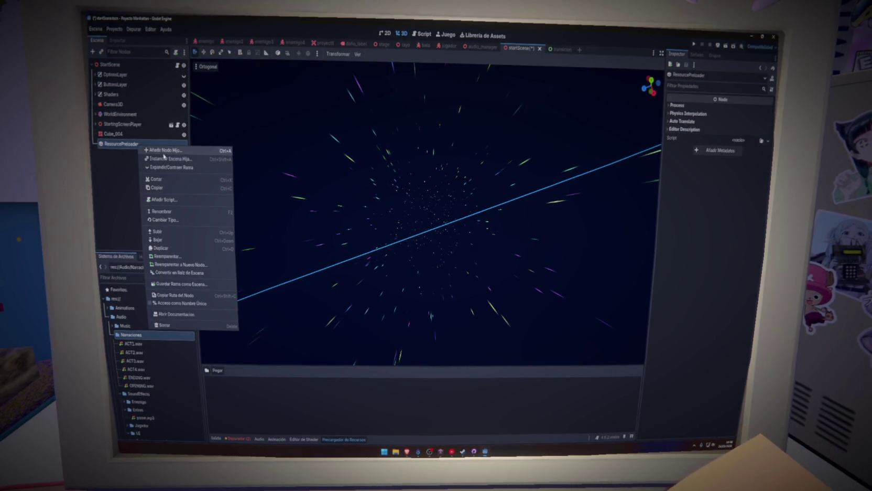
click(162, 199)
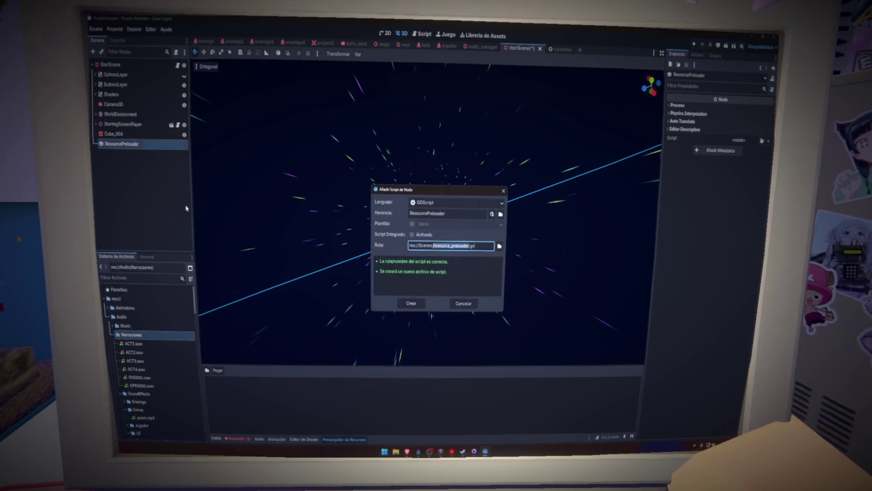
click(499, 246)
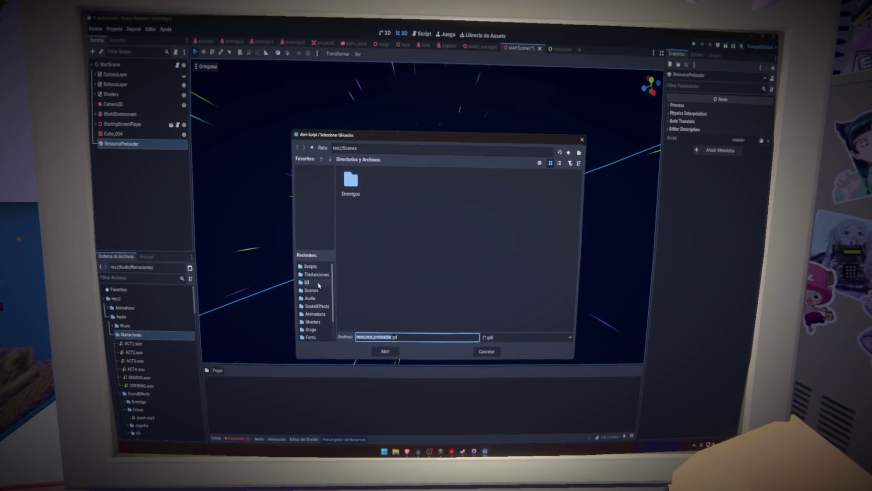
click(311, 267)
click(386, 351)
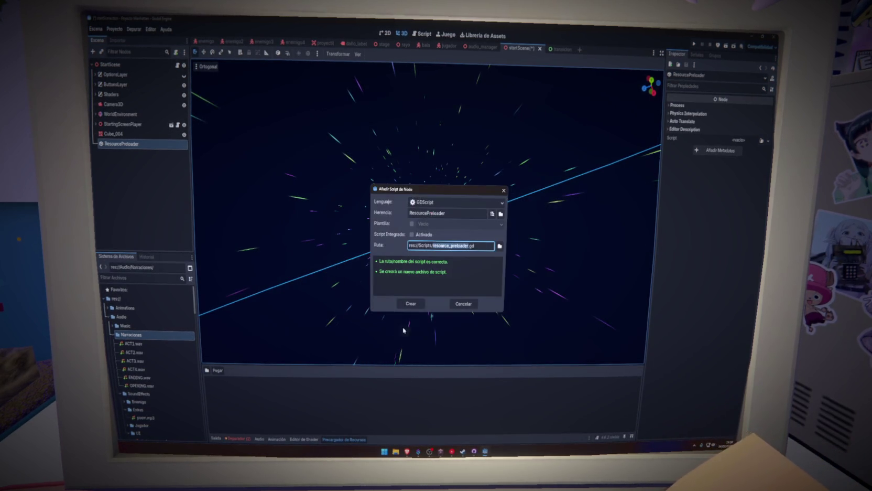
click(408, 304)
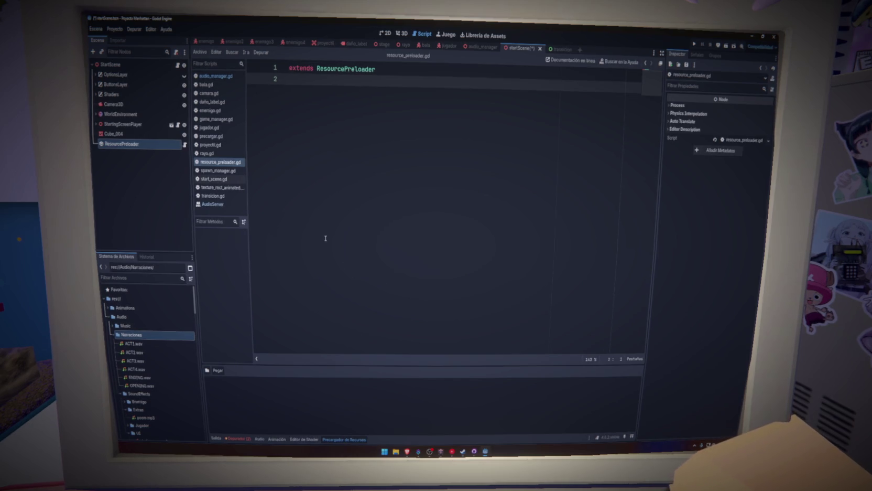
key(Return)
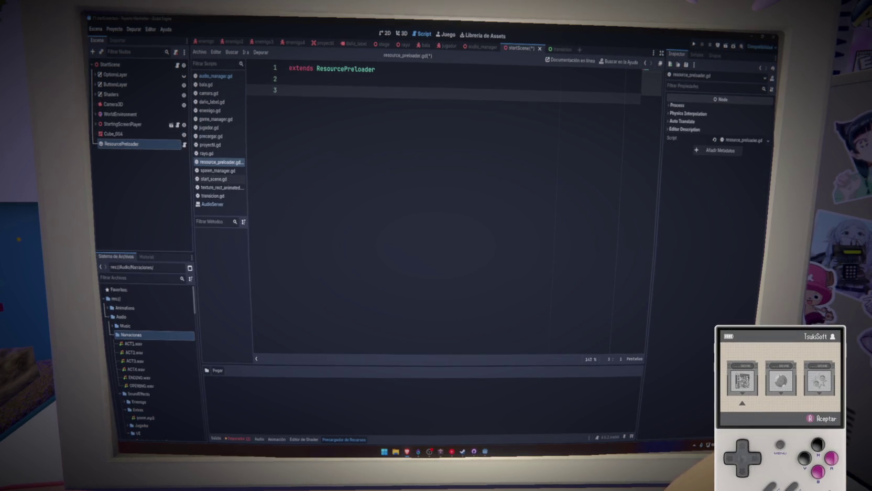
Inspect the Cube_004 node, then clear the node selection
click(157, 135)
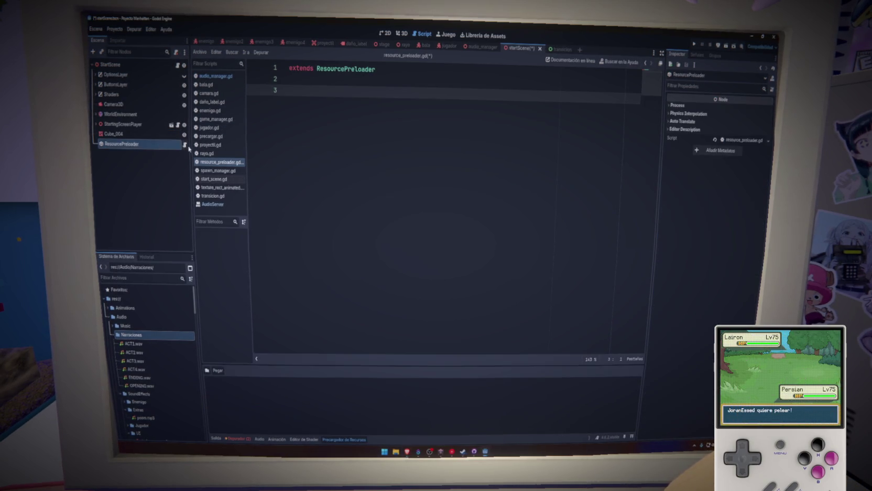
right_click(167, 146)
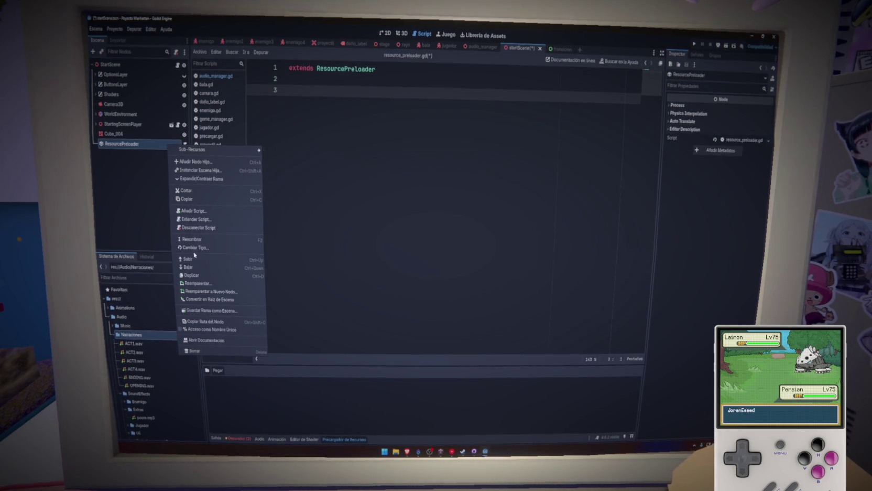
click(131, 152)
click(131, 152)
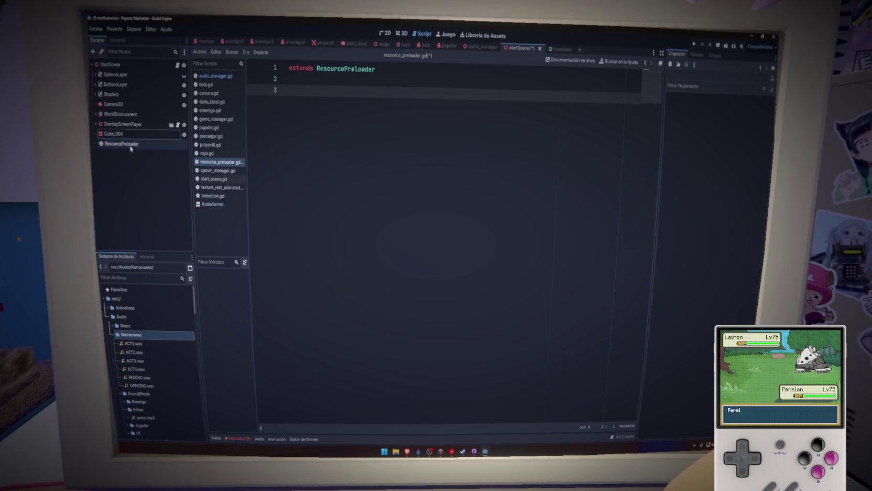
click(131, 145)
click(214, 179)
scroll(325, 212, up, 3)
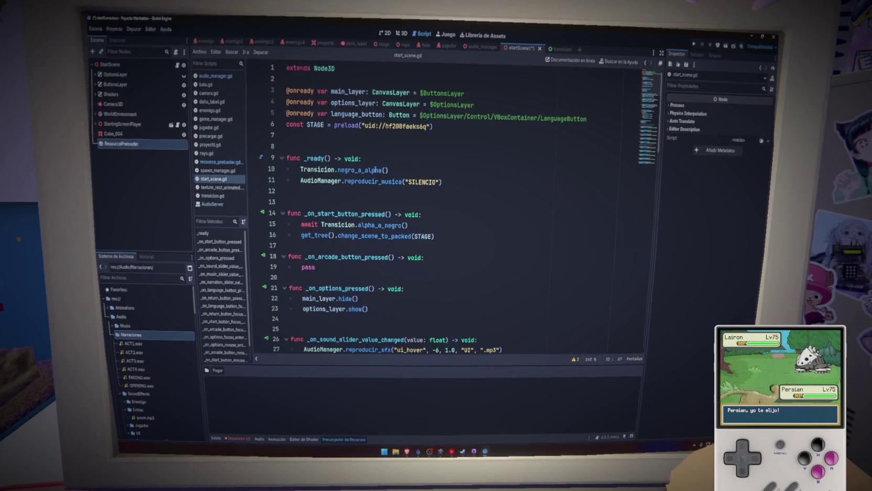
click(379, 163)
key(Return)
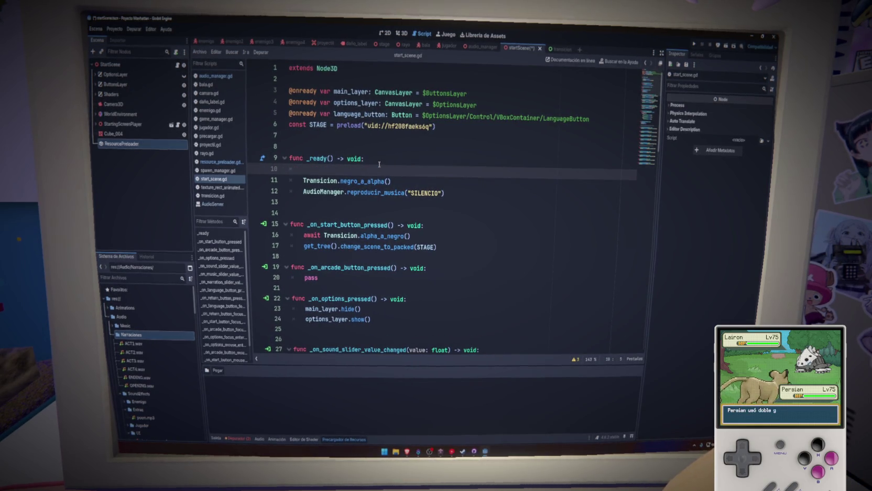
mouse_move(122, 143)
mouse_down()
mouse_move(358, 145)
mouse_move(358, 137)
mouse_up()
key(ctrl+s)
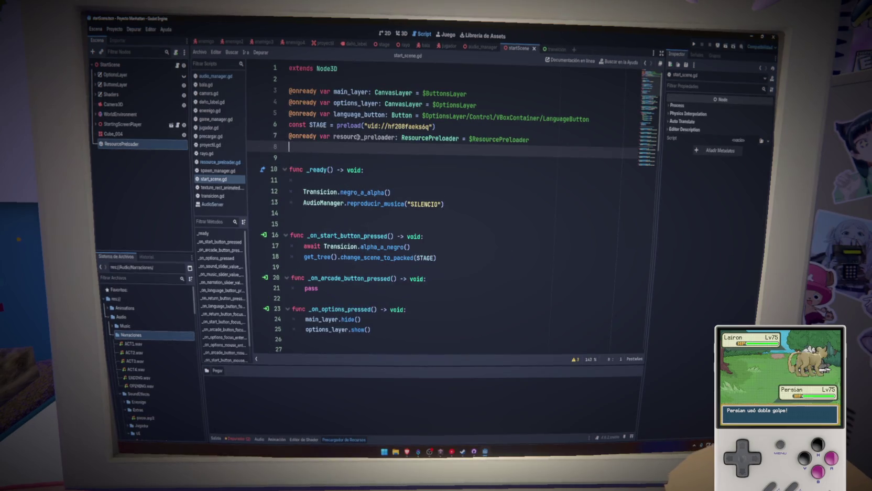
double_click(358, 137)
key(ctrl+c)
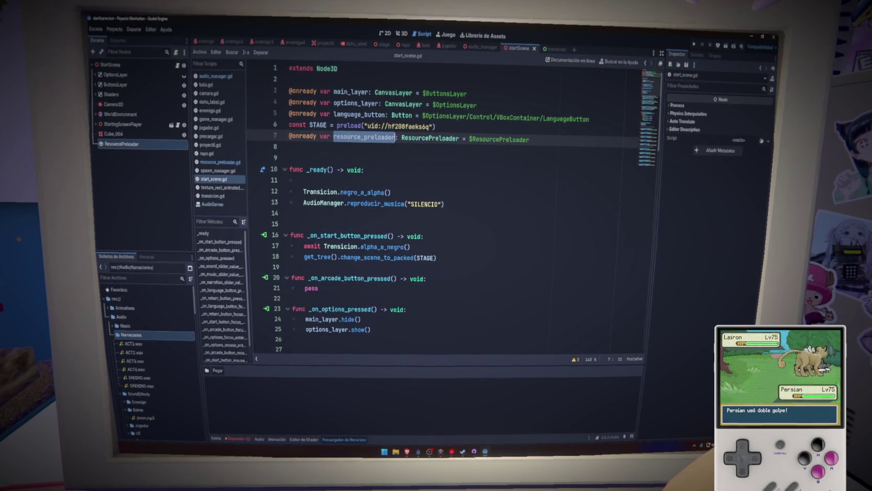
click(333, 182)
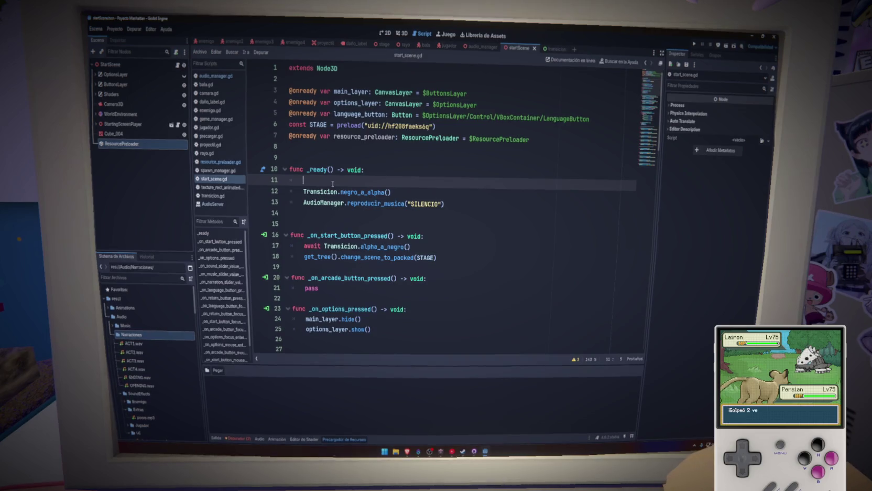
key(ctrl+v)
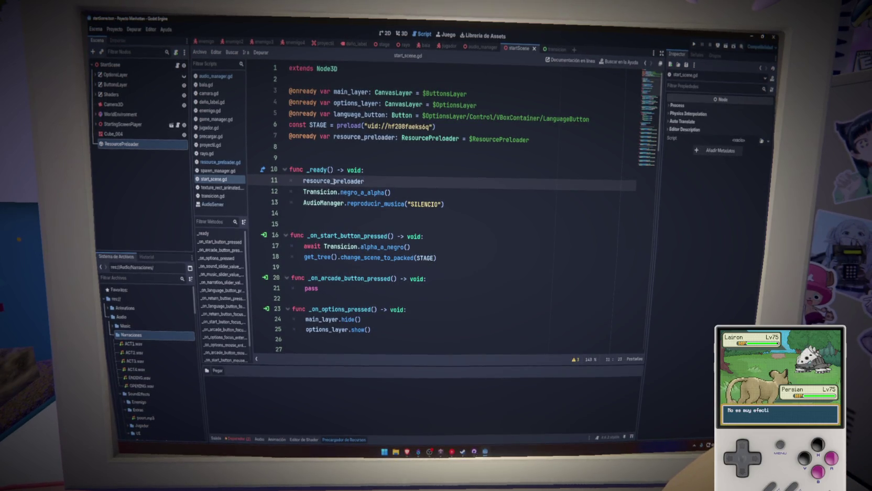
key(ctrl+z)
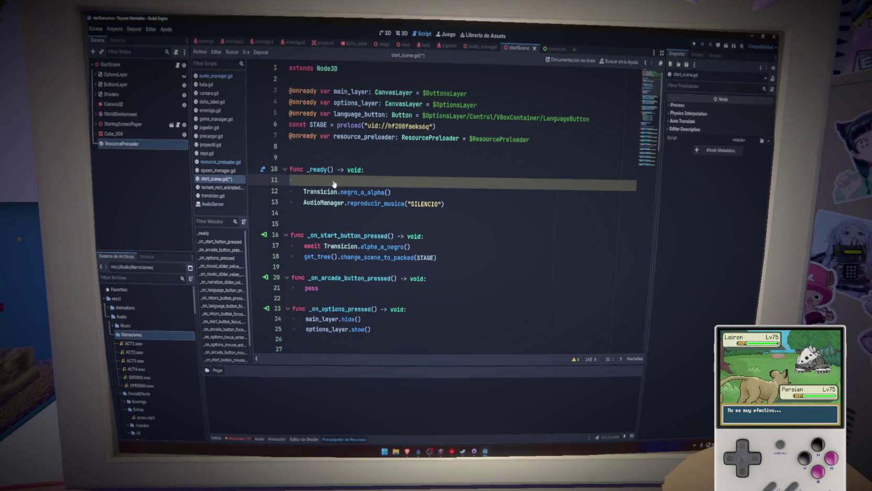
key(ctrl+s)
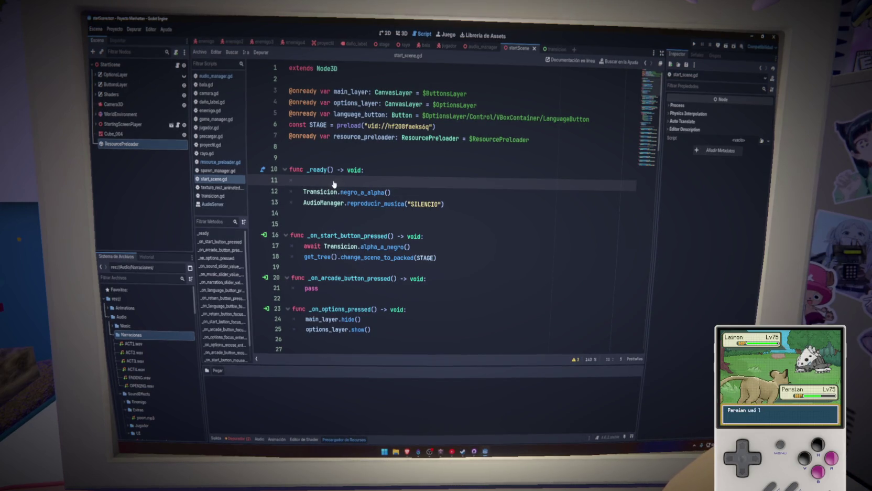
text(for res)
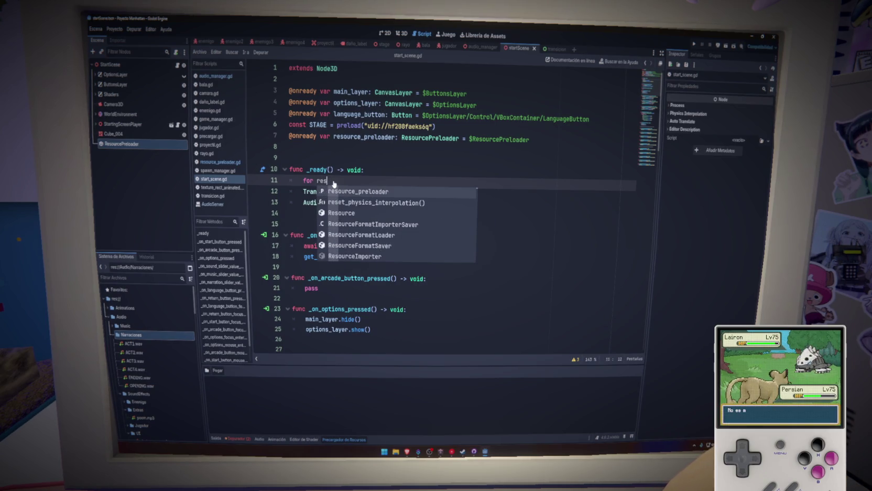
text(ource in re)
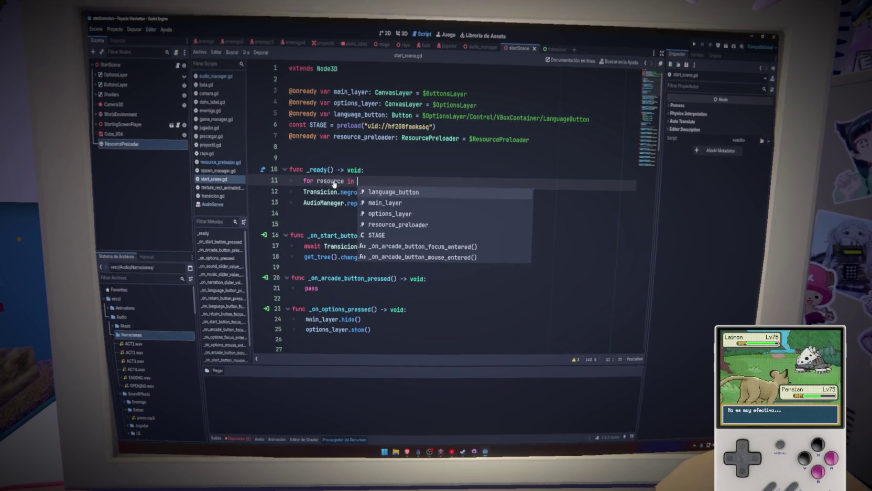
Loop over resource_preloader.get_resource_list() and create a GPUParticles3D.new() for each resource
key(Return)
text(.ge)
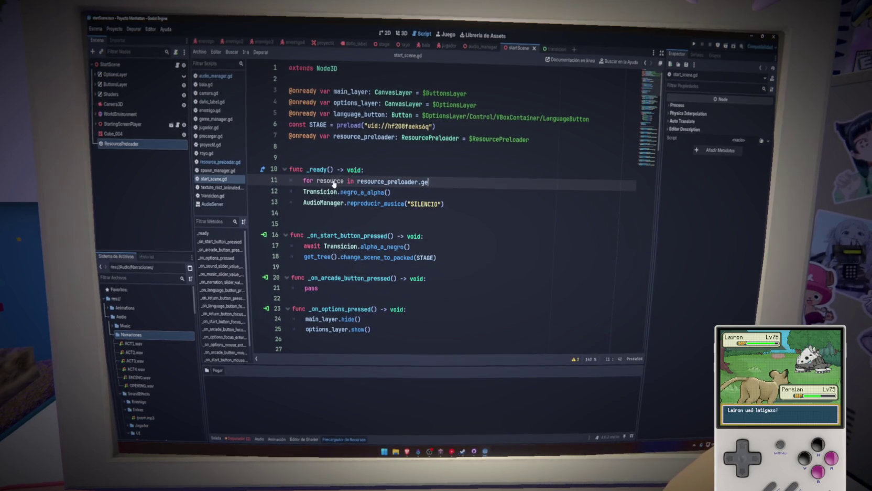
text(t_tres)
key(Return)
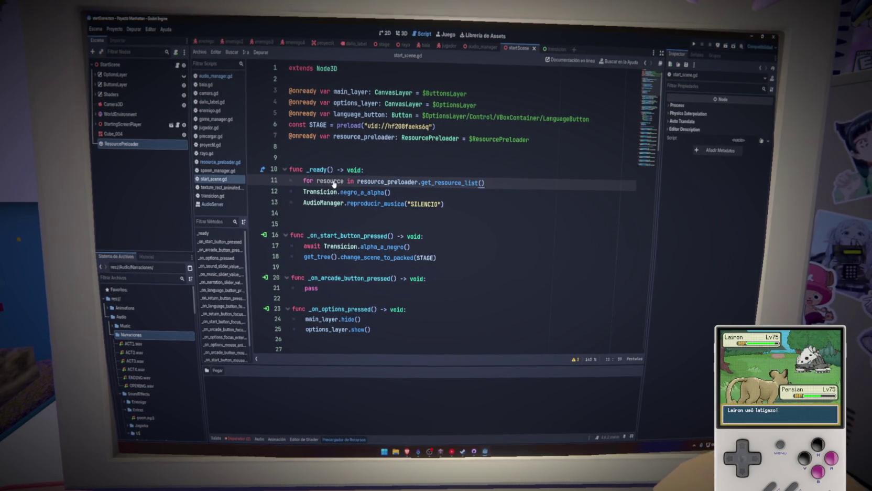
text(:)
key(Return)
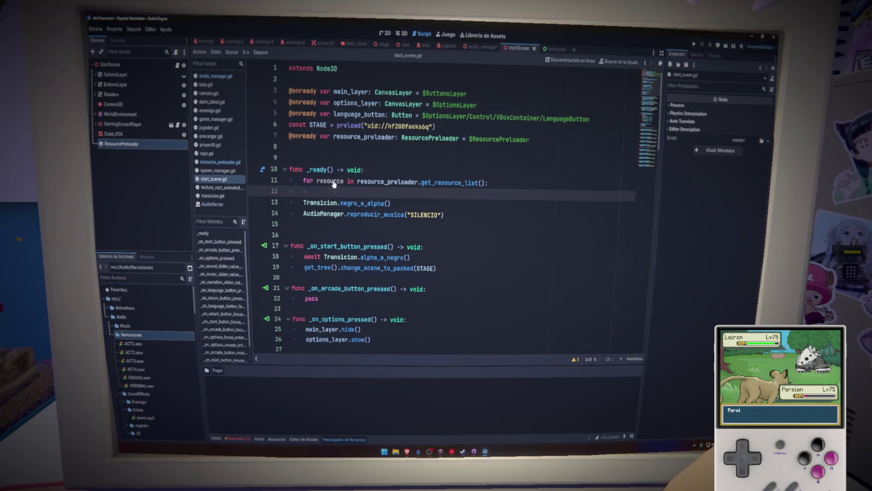
text(var pa)
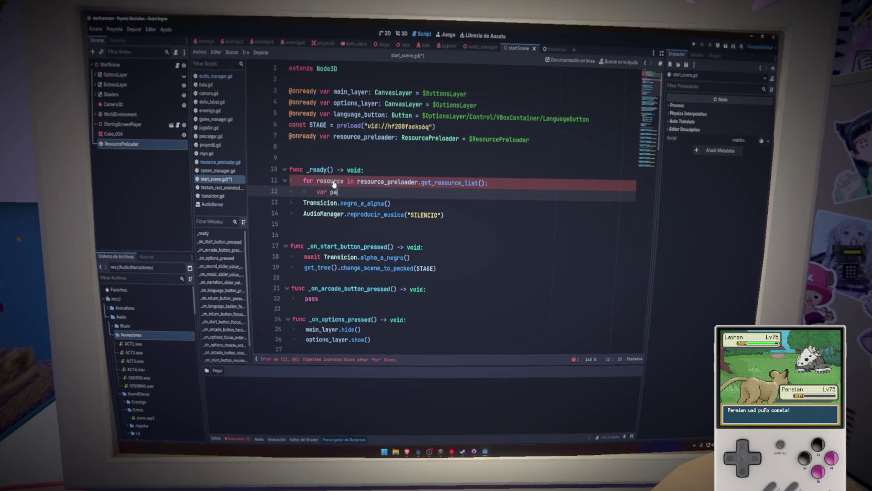
text(rticle = )
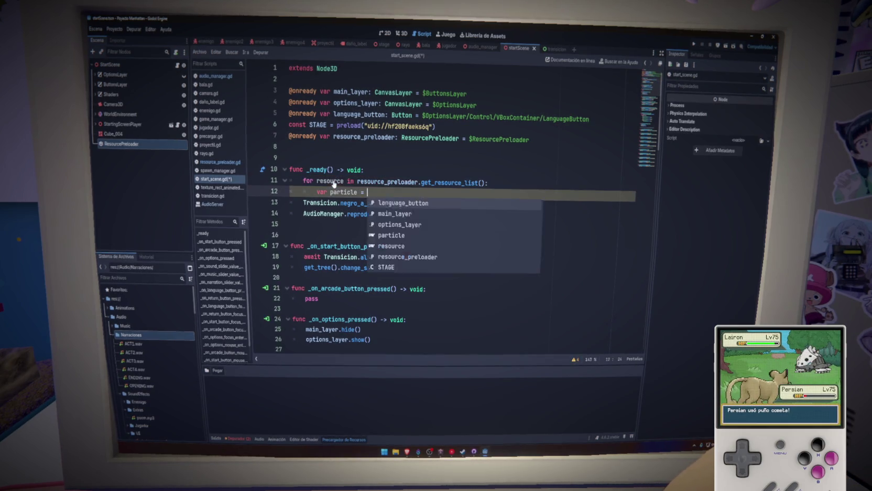
text(Particle)
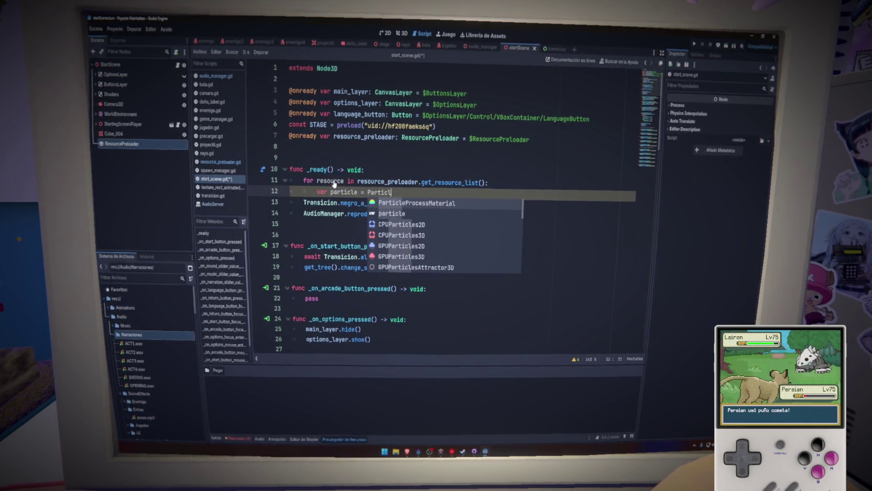
key(Down)
key(Down)
key(Down)
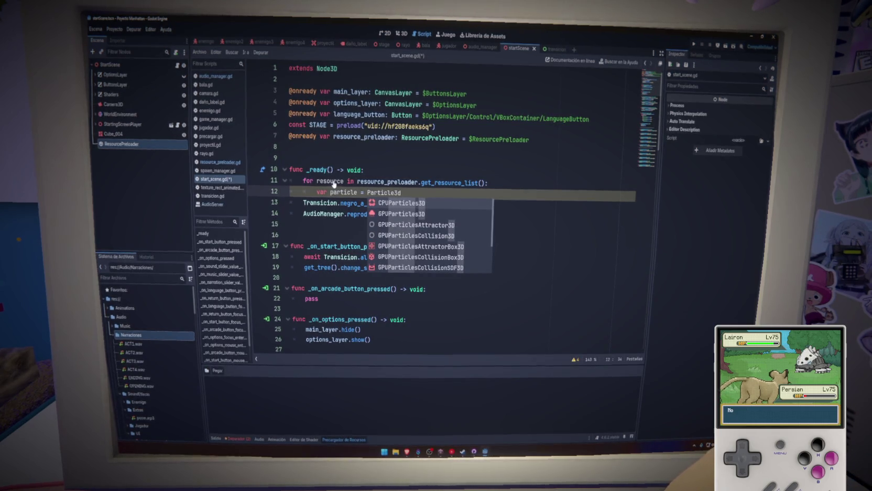
key(Return)
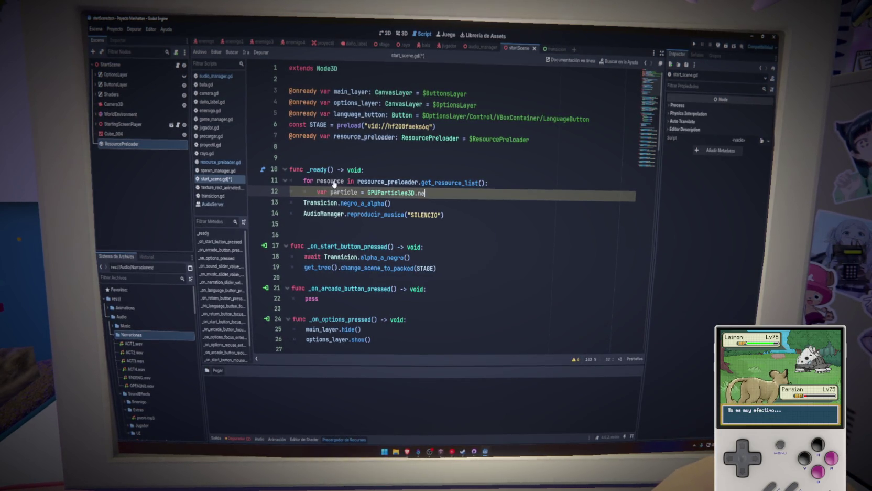
key(Return)
key(Return)
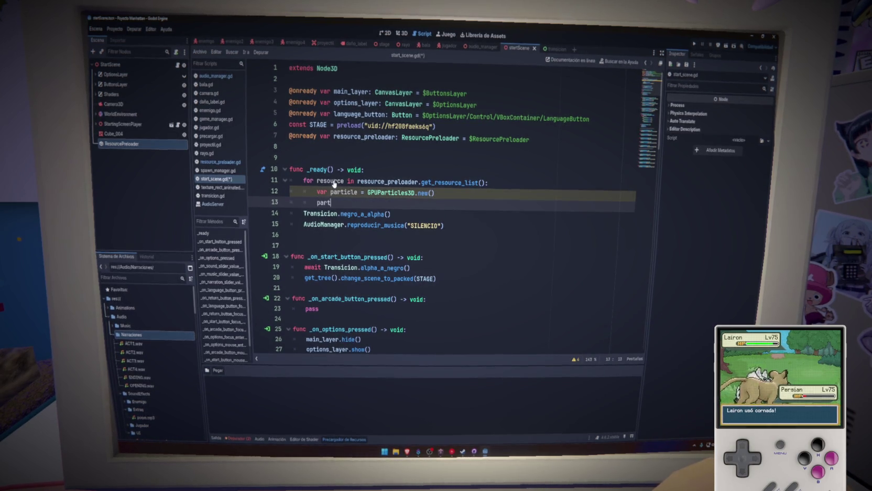
Set particles.process_material to resource_preloader.get_resource(resource) and save start_scene.gd
text(particles.process_)
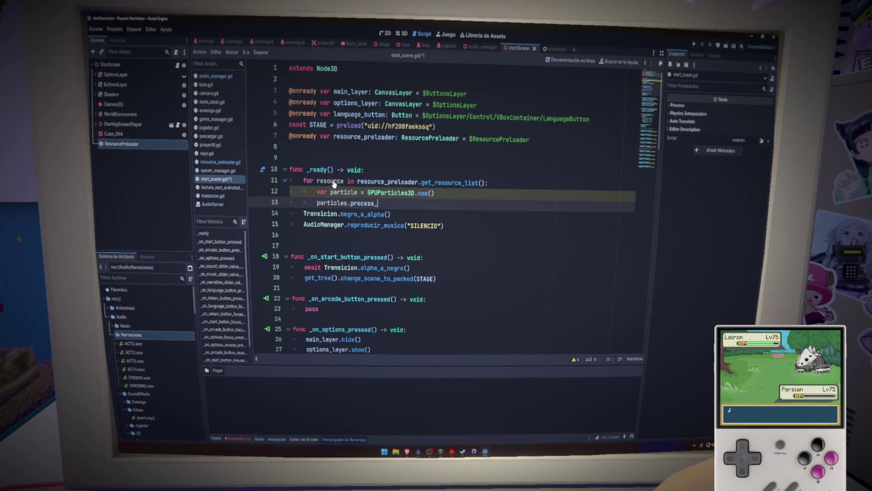
text(material)
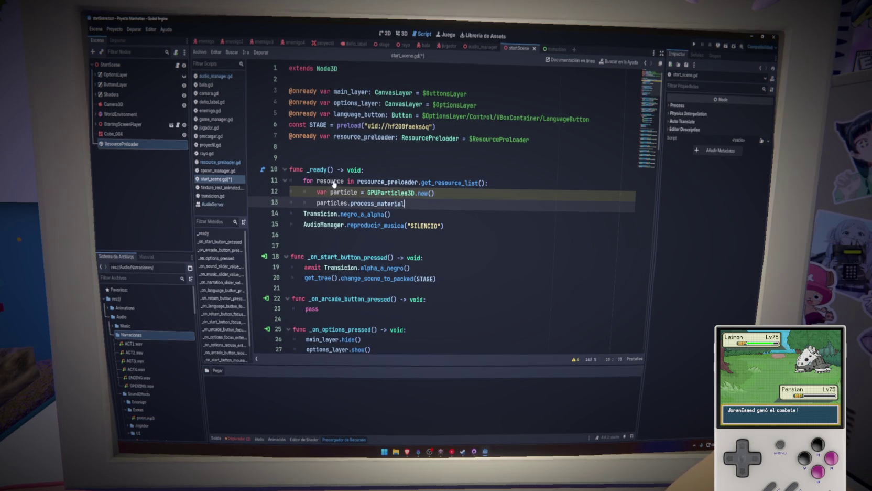
text( = res)
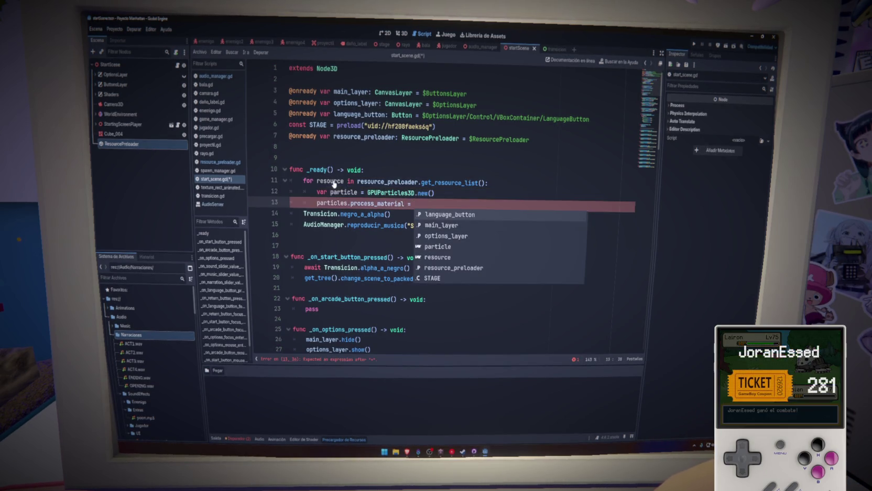
key(Return)
text(.)
text(get_re)
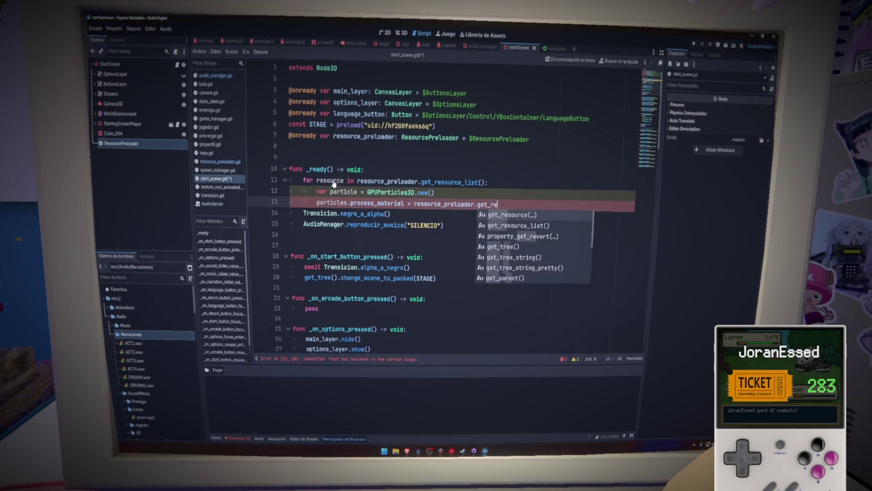
key(Return)
text(resource(resourc)
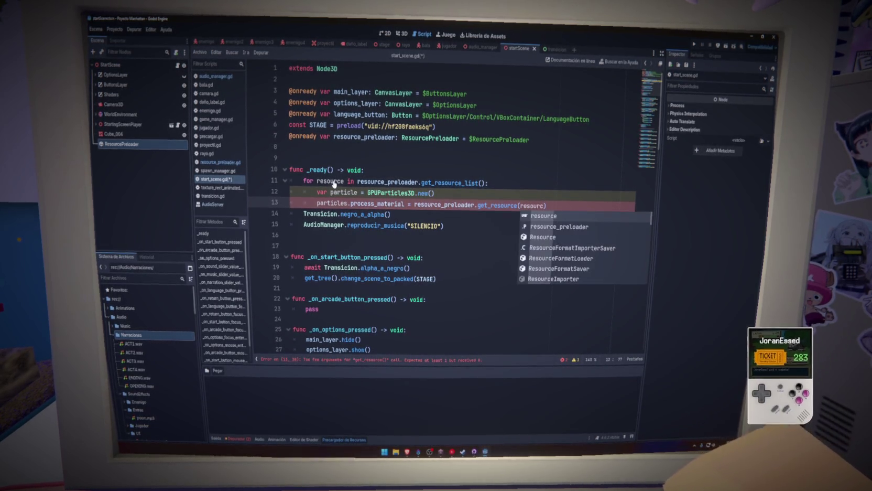
key(Return)
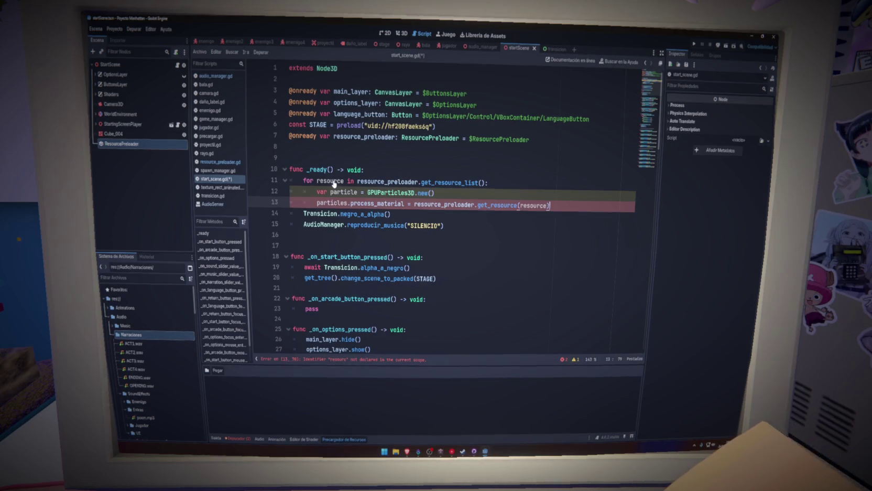
key(Return)
key(ctrl+s)
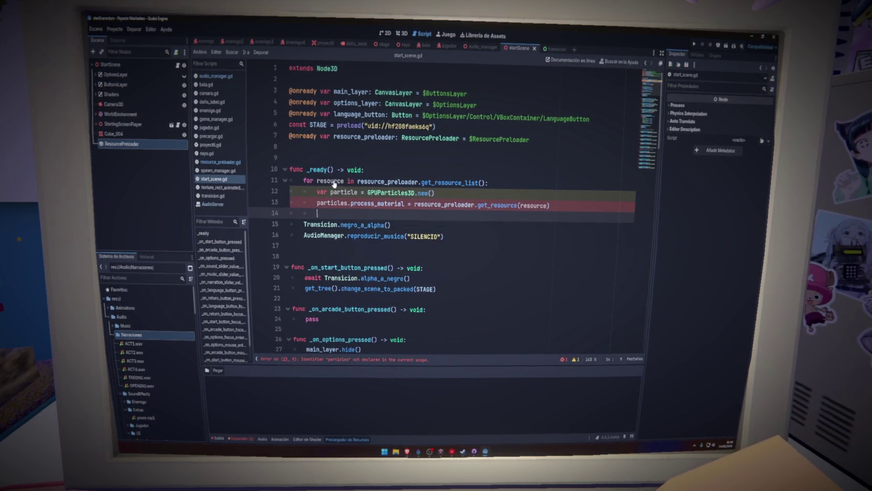
key(ctrl+z)
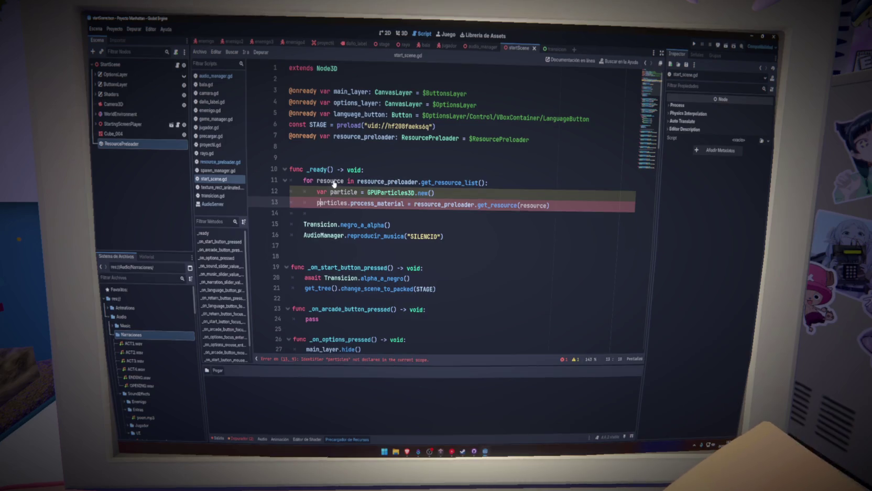
text(s)
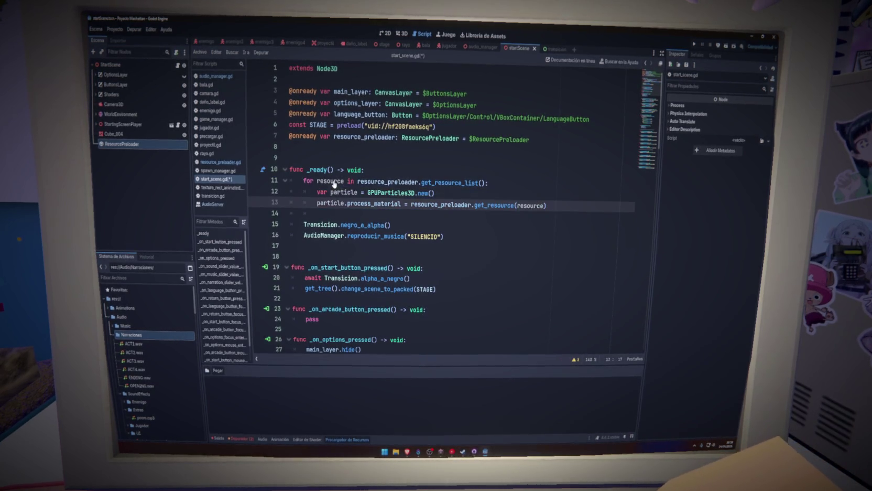
key(ctrl+s)
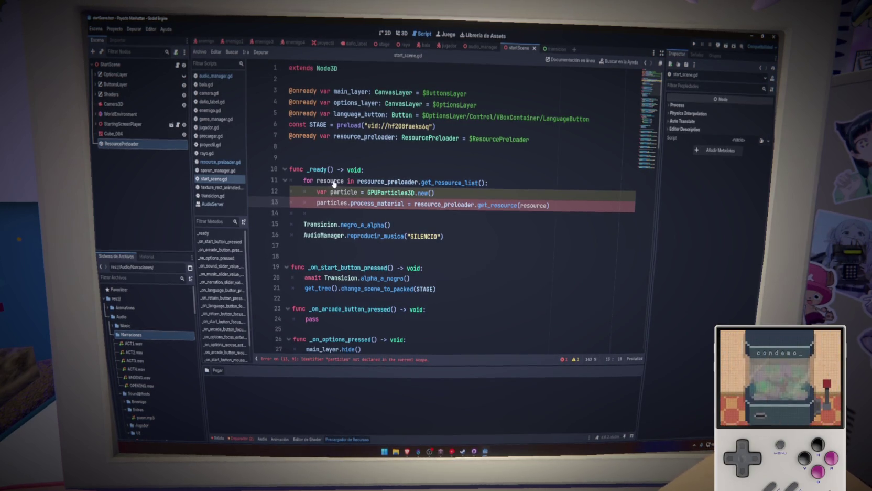
Add particles.emitting = true and add_child(particles) to the loop body, then open a new line
key(Down)
key(Tab)
text(p)
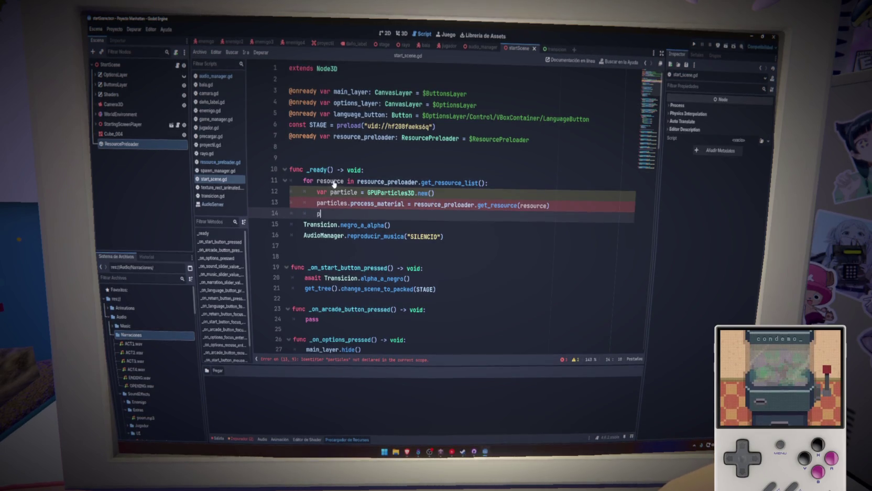
text(articles.emit)
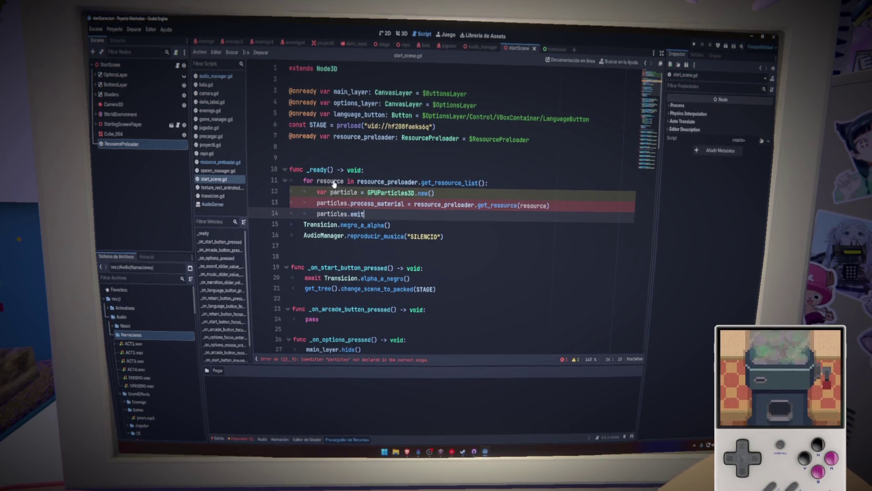
text(ting = true)
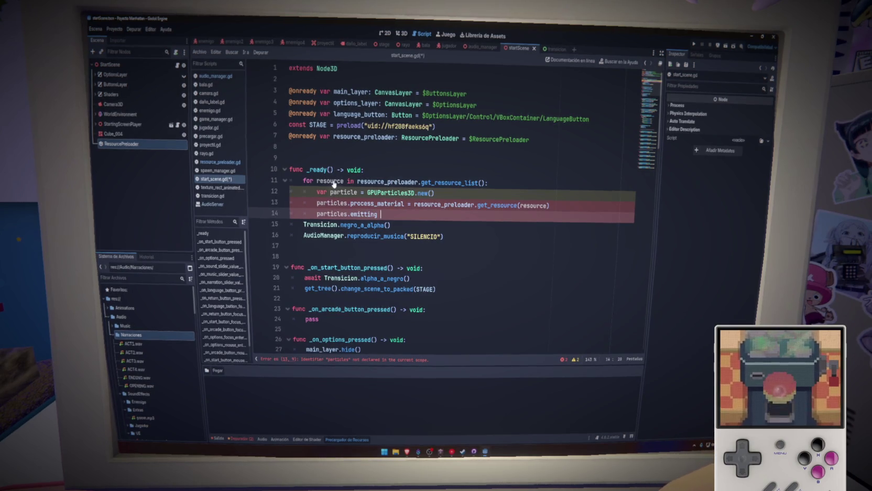
key(Return)
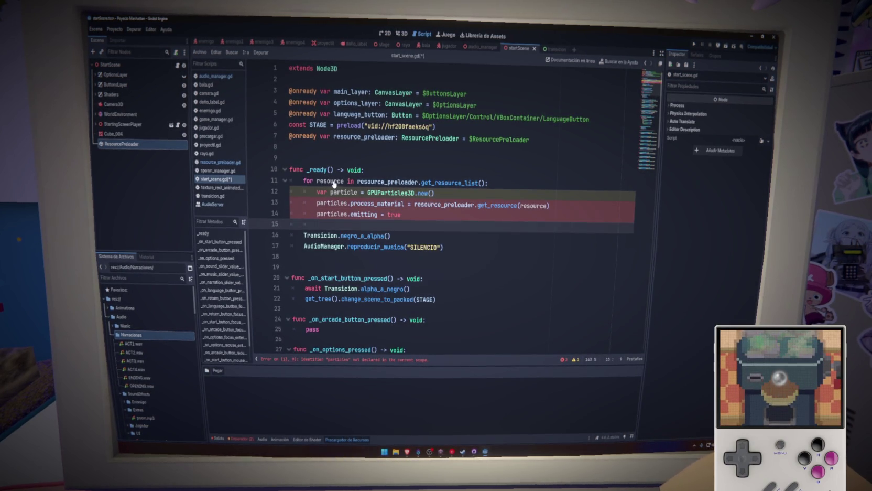
text(add_child()
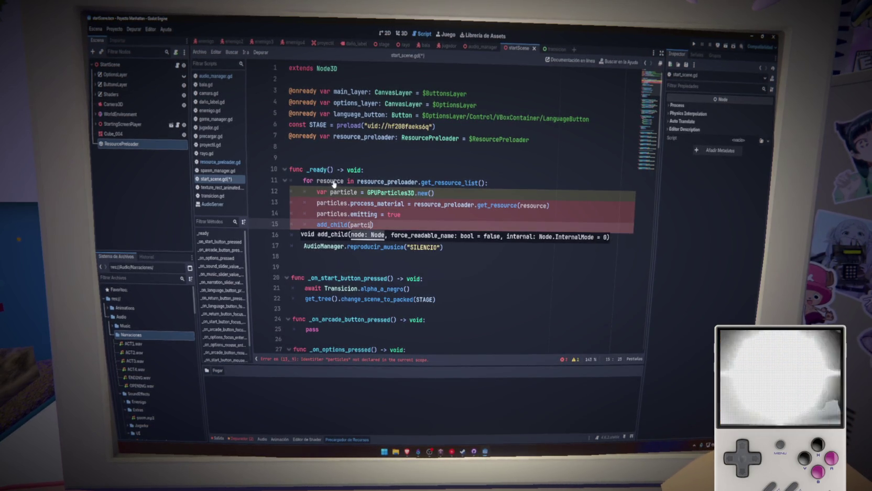
text(particles)
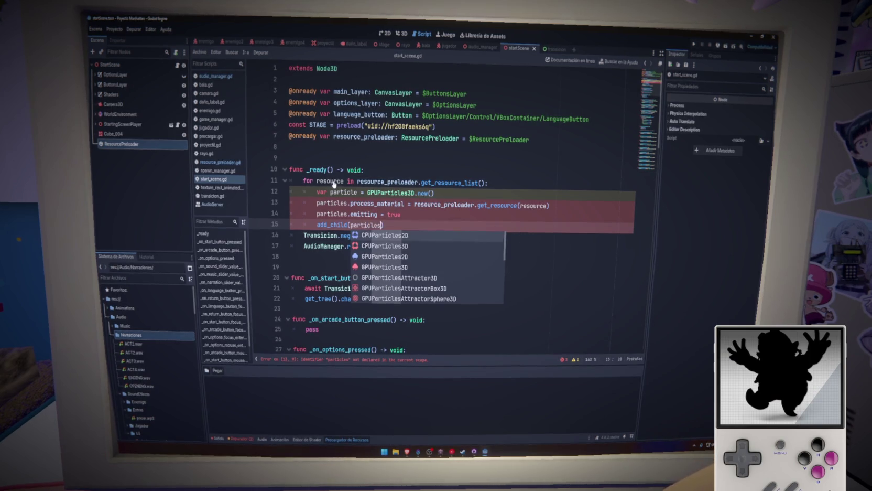
key(ctrl+s)
key(Return)
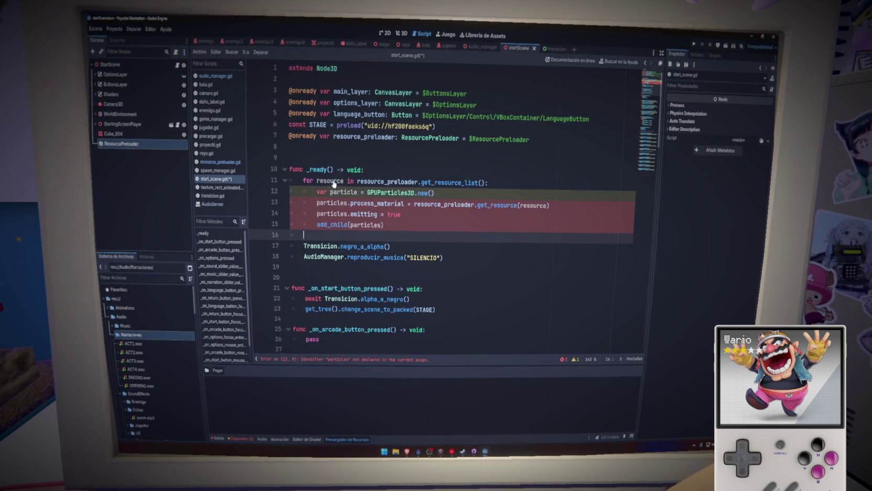
Write 'await get_tree().create_timer(2).timeout' on line 16 using autocomplete
text(awai)
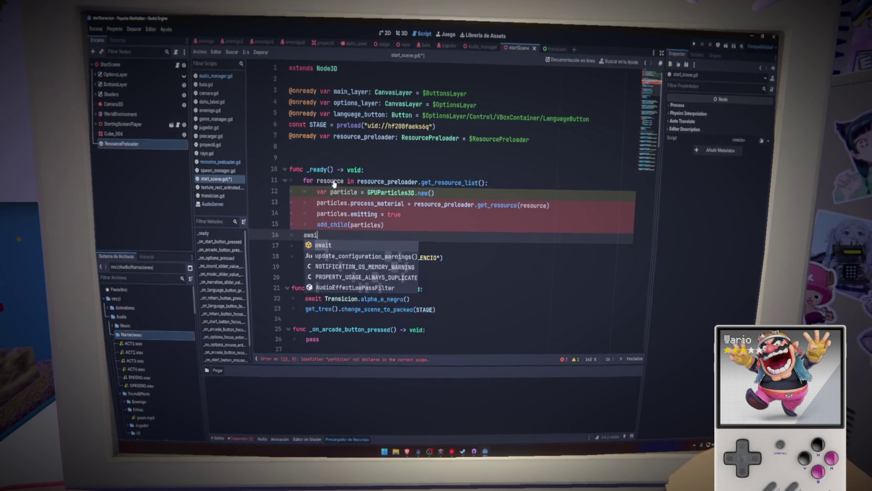
text(t get_tr)
key(Return)
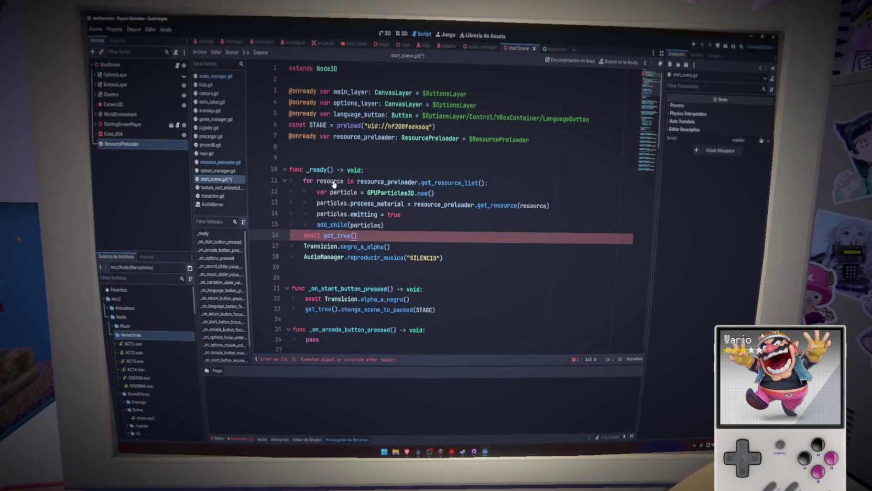
text(.crea)
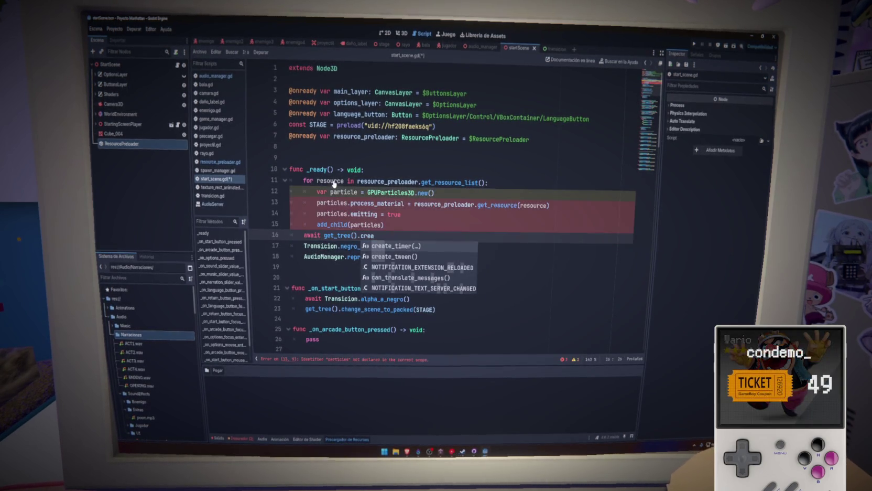
key(Return)
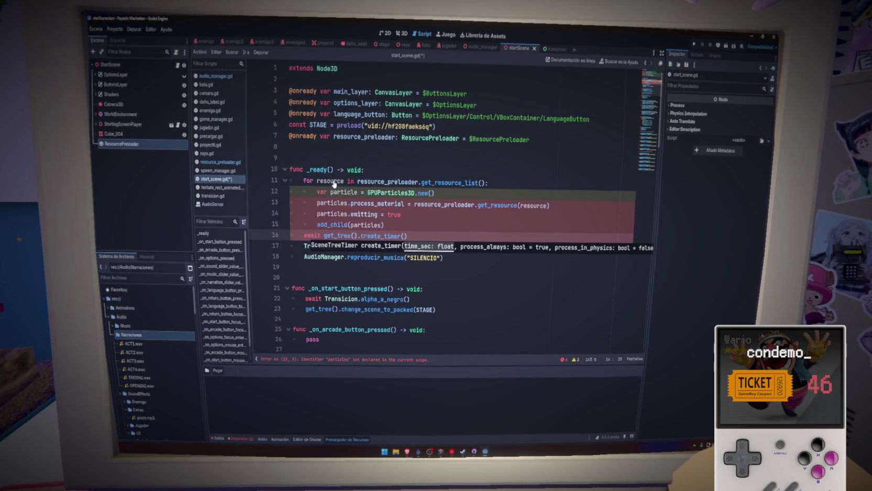
text(2)
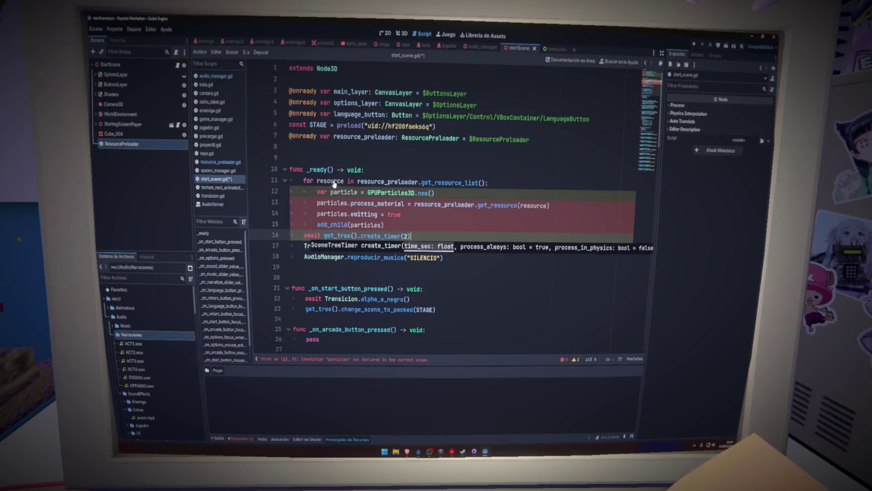
key(Right)
text(.t)
key(Return)
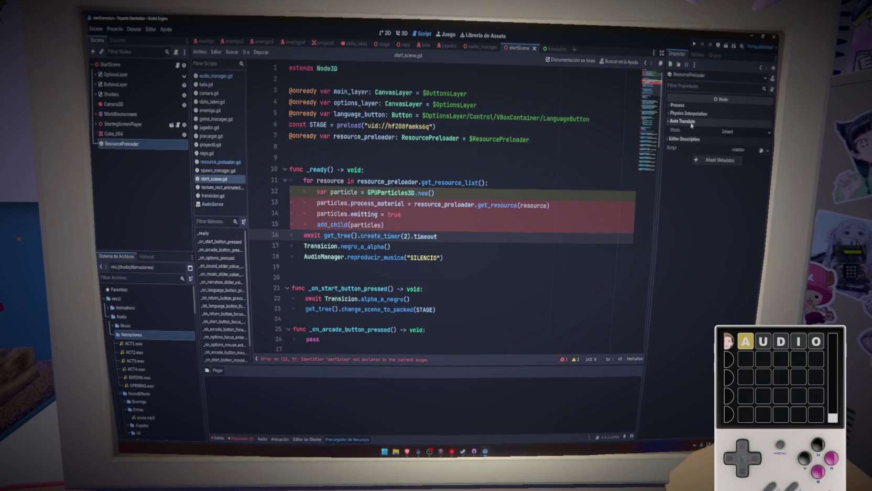
Paste ExplosionEscudo, ExplosionEscudo2 and ExplosionEscudo3 under ResourcePreloader and save the start scene
click(678, 105)
click(696, 148)
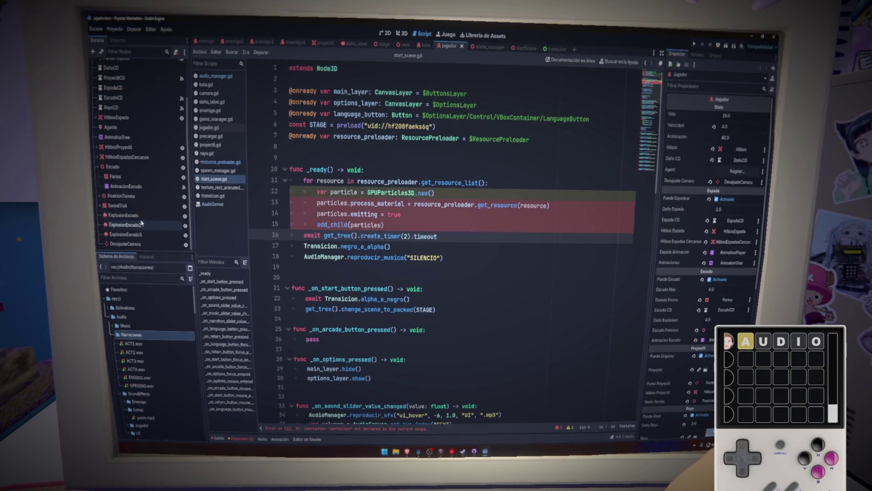
click(140, 215)
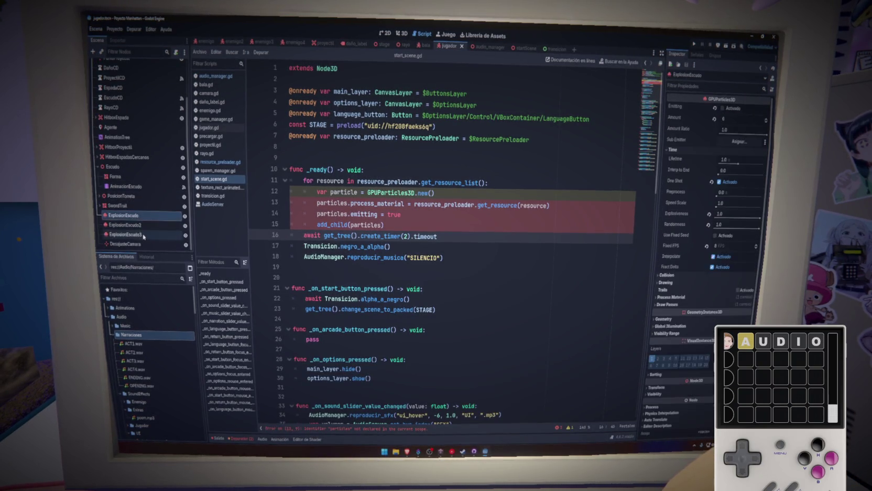
shift+click(140, 234)
click(521, 48)
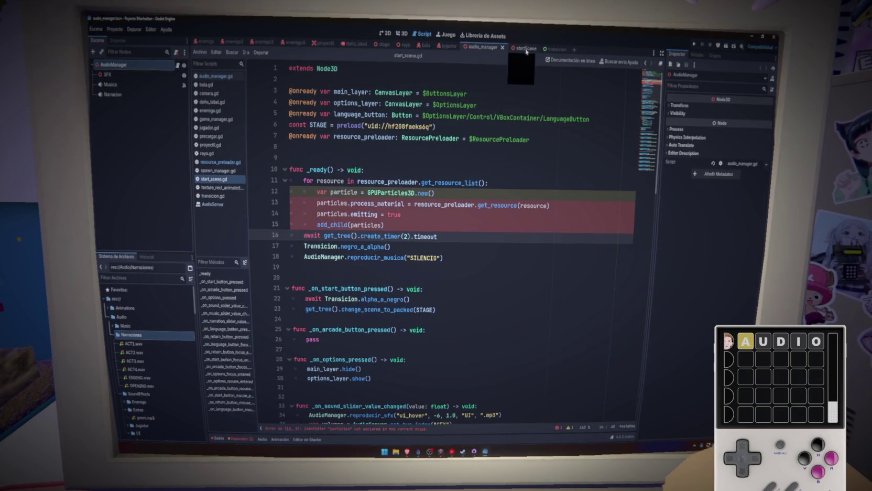
click(120, 143)
key(ctrl+v)
key(ctrl+s)
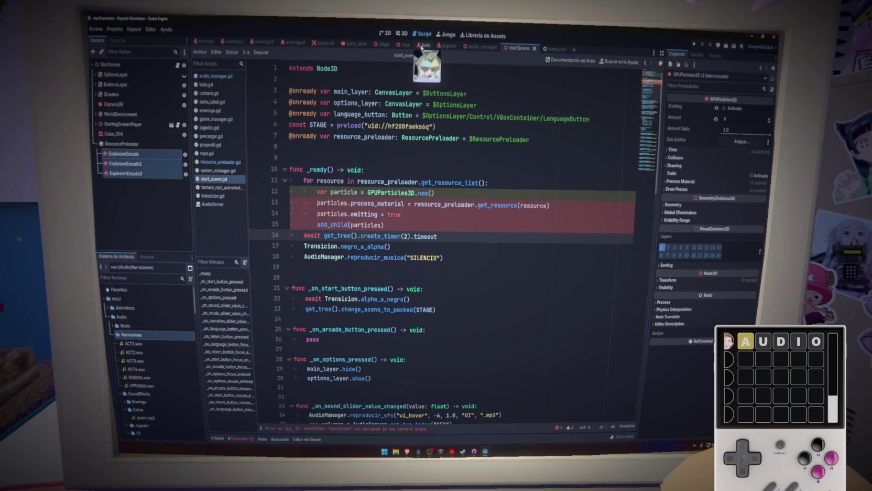
Open the jugador scene, select Forma, and go to the variable declaration on line 12
click(481, 47)
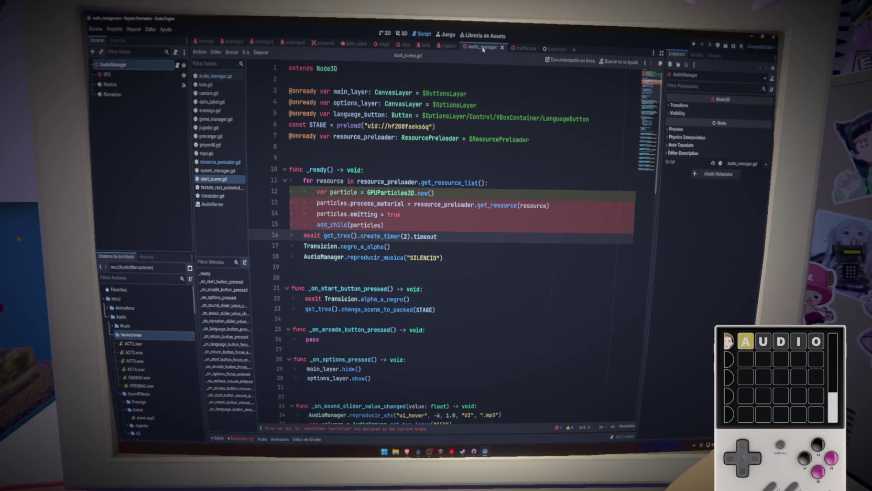
click(447, 47)
click(115, 176)
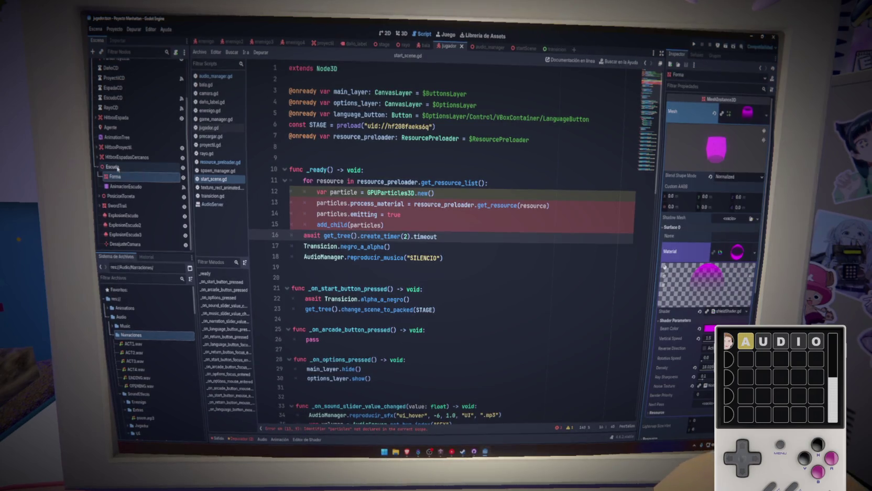
click(401, 164)
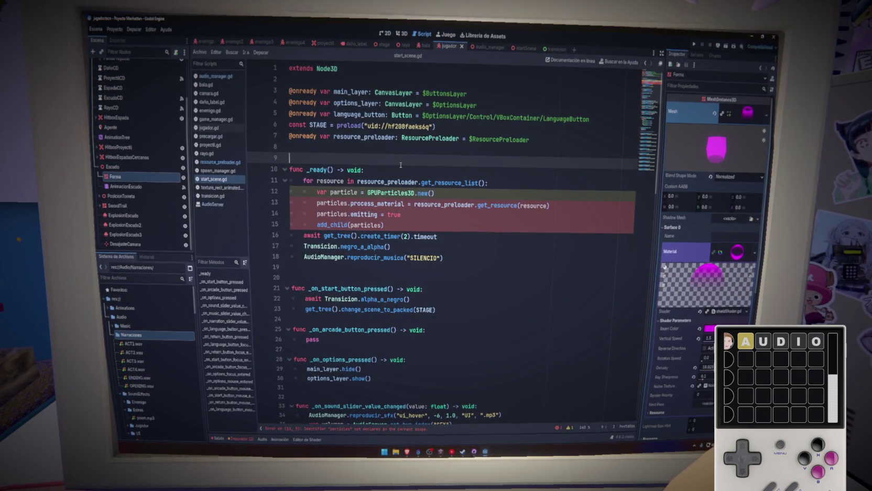
click(407, 192)
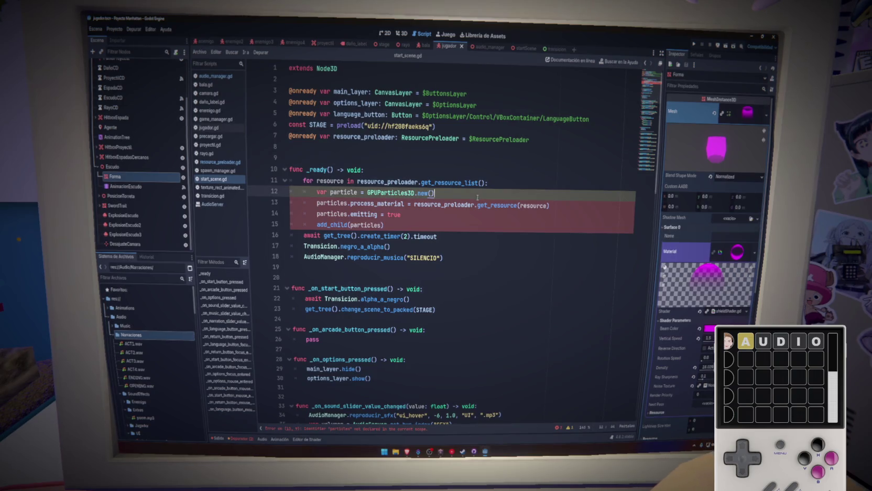
mouse_move(446, 183)
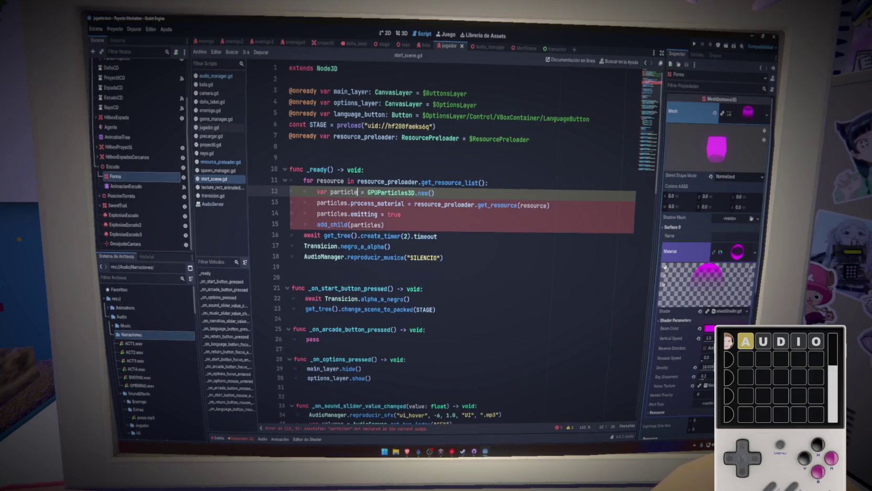
Rename particle to particles on line 12, then select ResourcePreloader in startScene to view its resources
text(s)
click(489, 189)
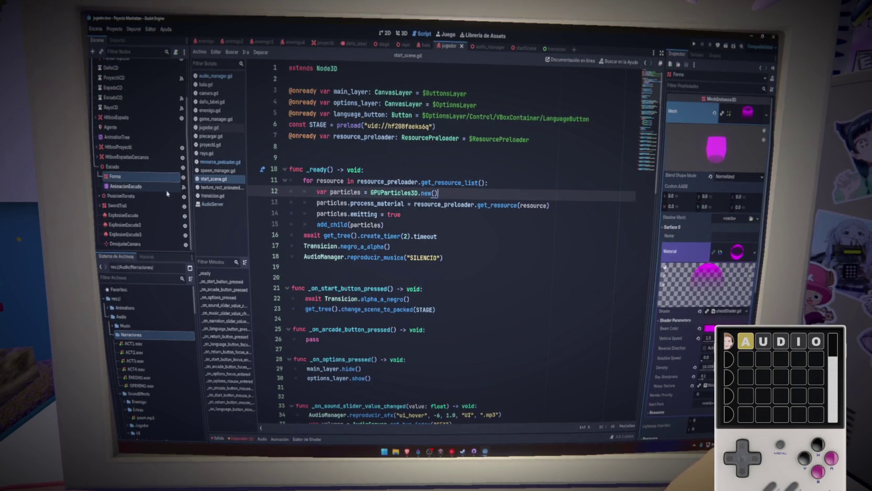
click(524, 47)
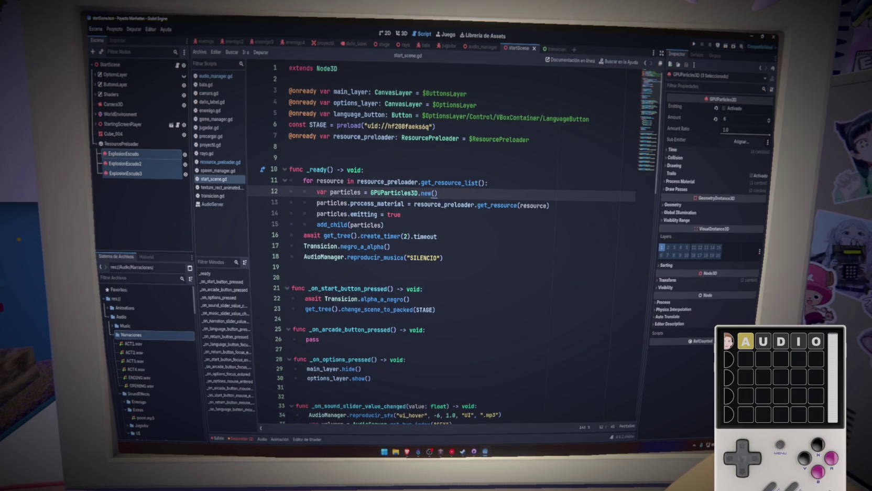
double_click(449, 183)
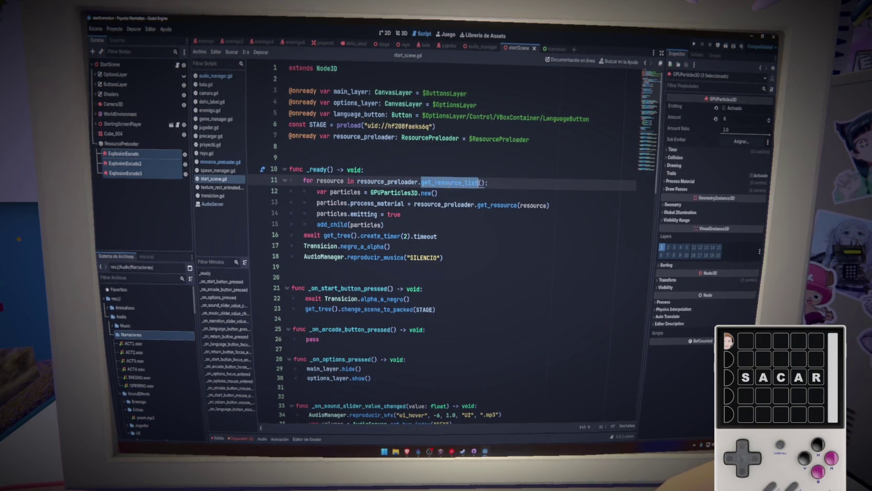
click(121, 144)
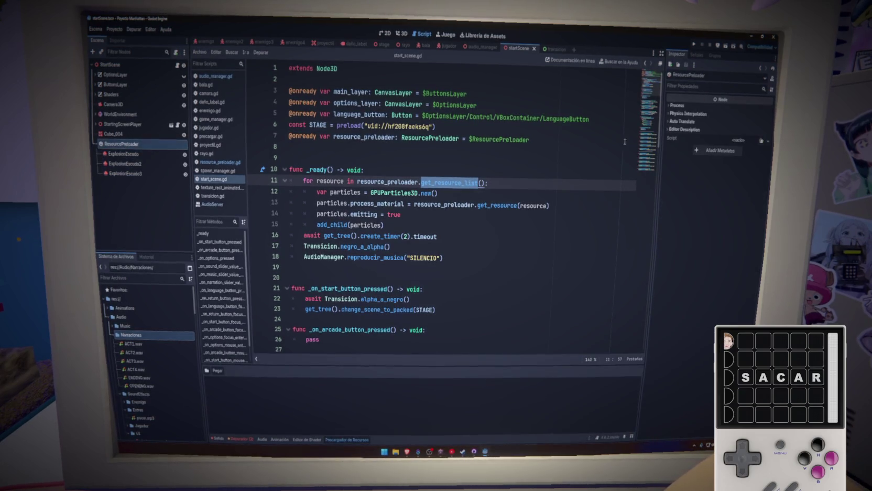
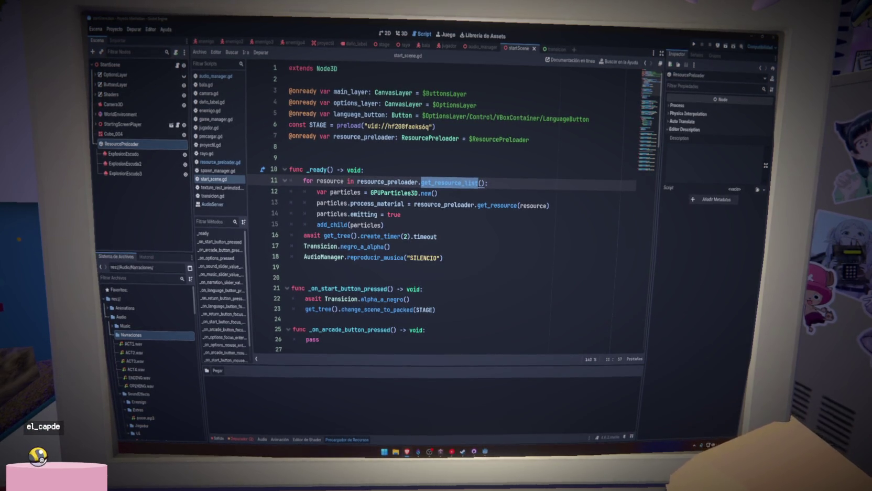
Delete the three ExplosionEscudo particle nodes under ResourcePreloader
click(123, 154)
shift+click(128, 173)
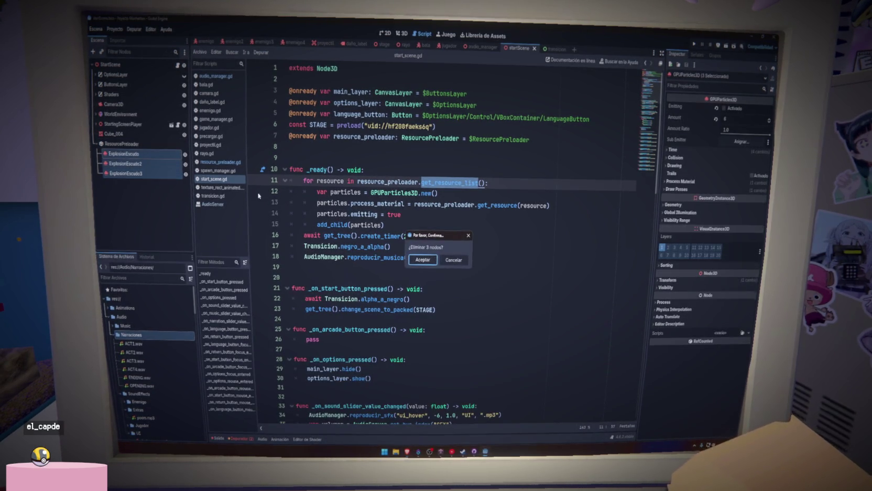
click(434, 260)
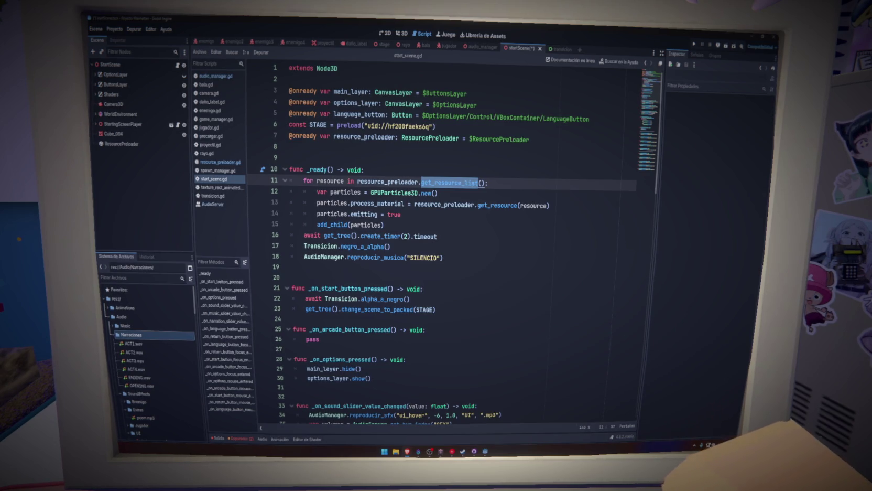
Collapse the Audio folders, save the start scene, and switch to the jugador scene
click(114, 325)
click(110, 317)
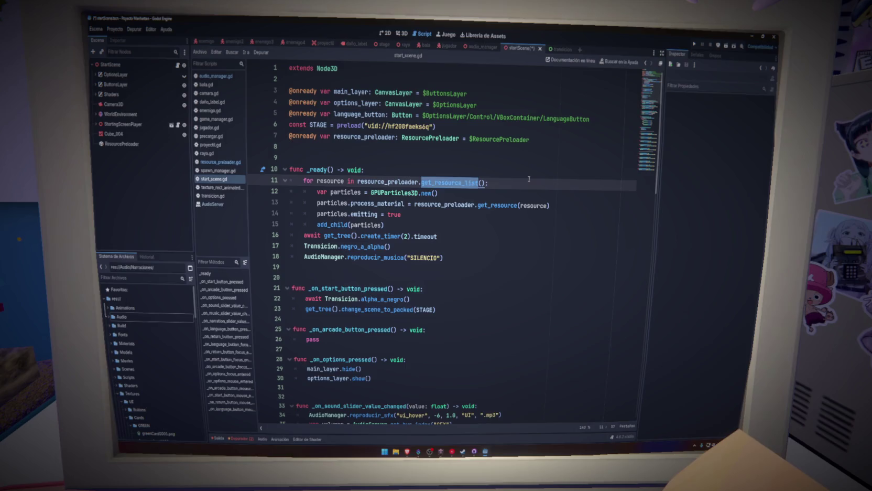
key(ctrl+s)
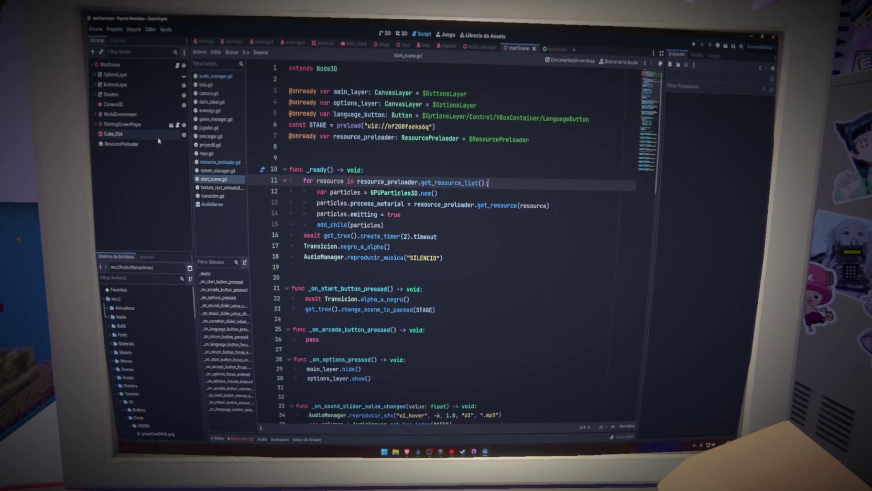
click(159, 146)
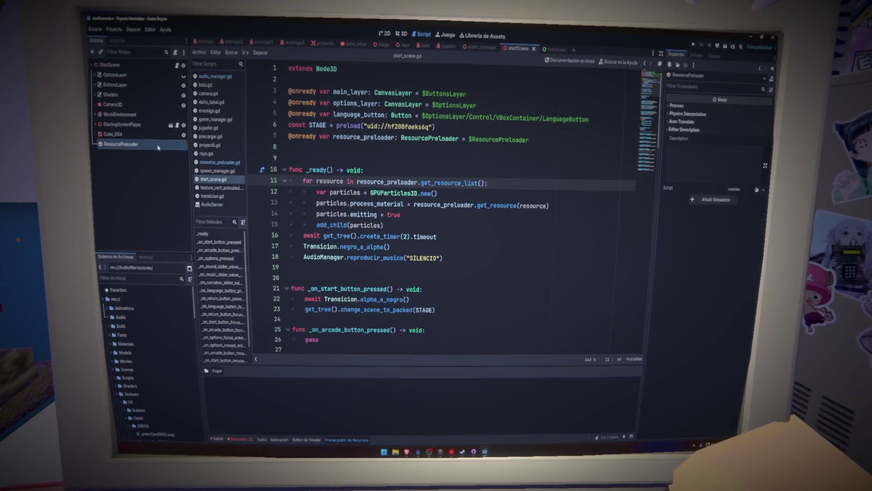
click(446, 47)
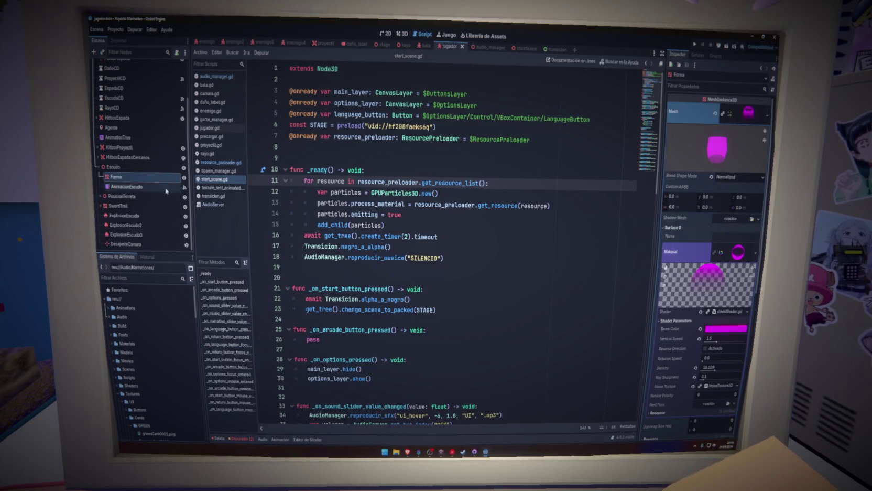
Inspect the Forma node's mesh options, leaving the mesh unchanged
click(115, 176)
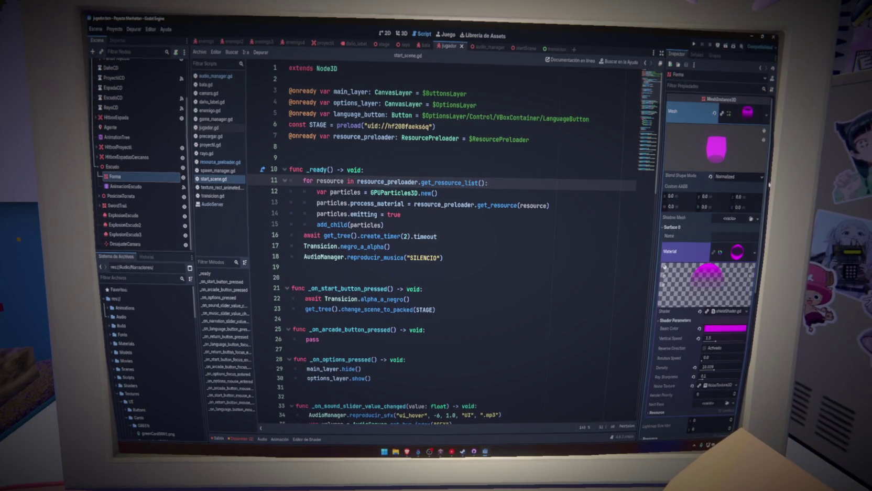
click(755, 114)
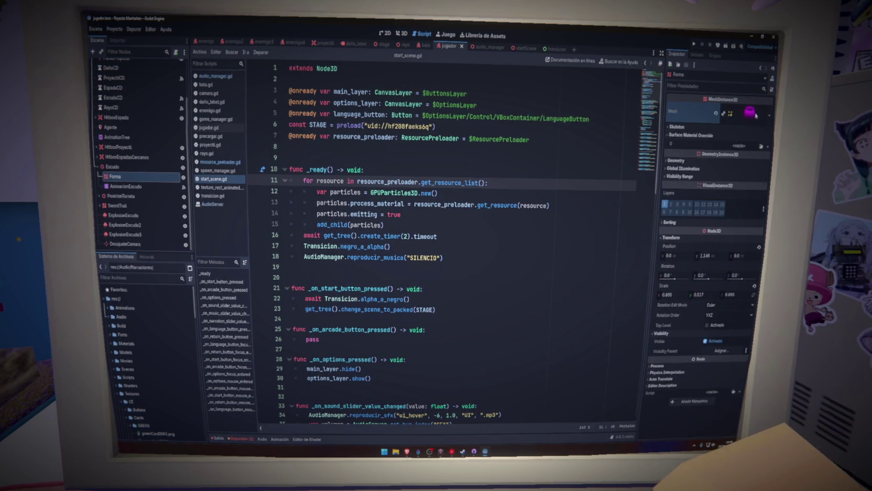
click(769, 116)
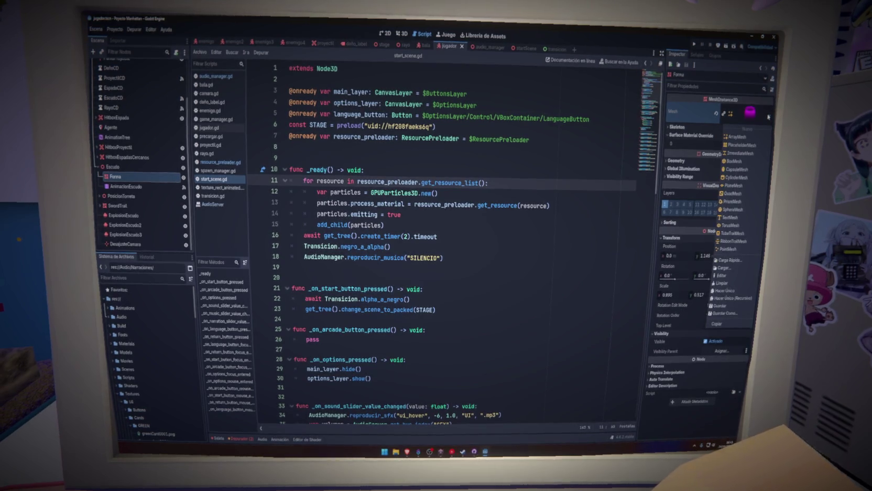
click(756, 121)
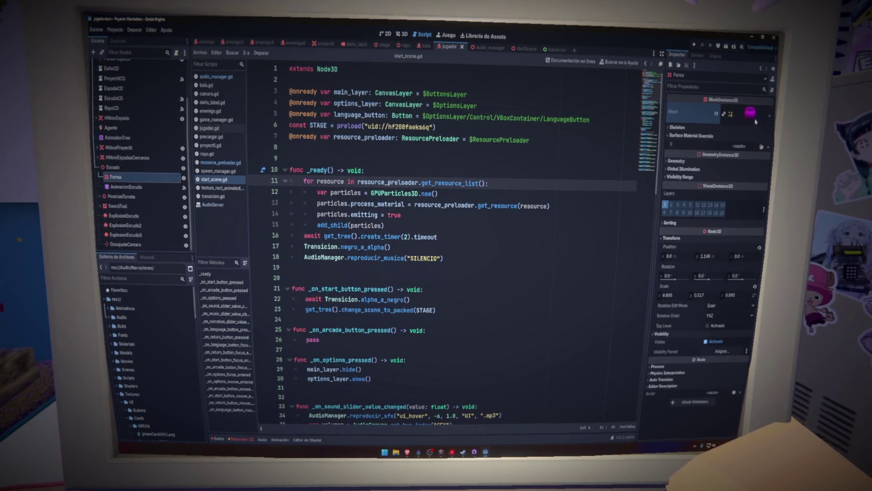
Give ExplosionEscudo a new ShaderMaterial as its process material and save the scene
click(126, 215)
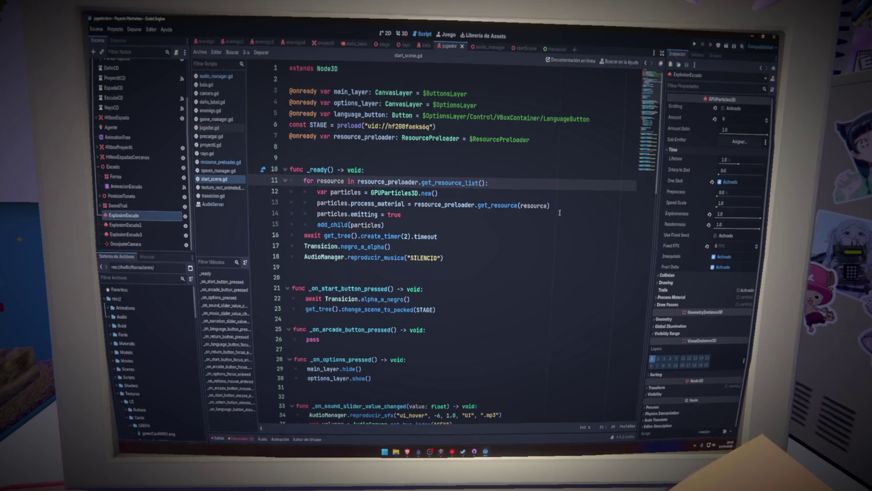
click(694, 296)
click(749, 306)
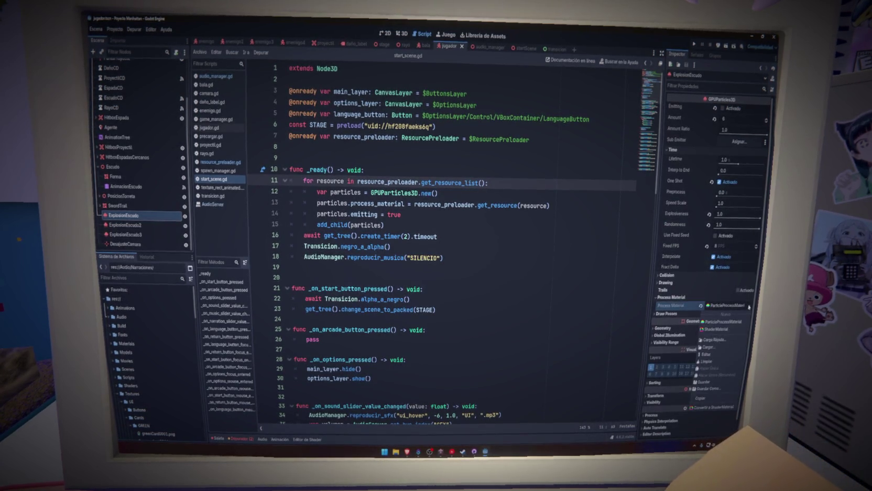
click(722, 407)
key(ctrl+s)
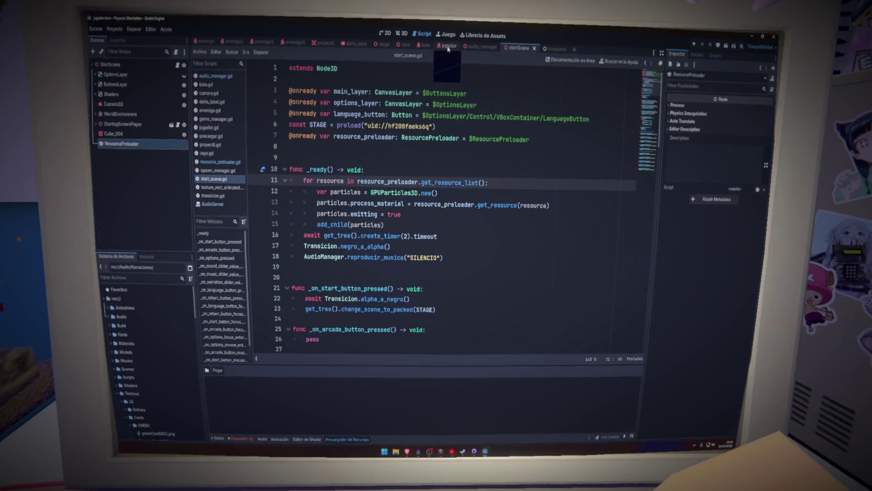
Review the material's options without saving it to file, then view the scene in 3D
click(722, 307)
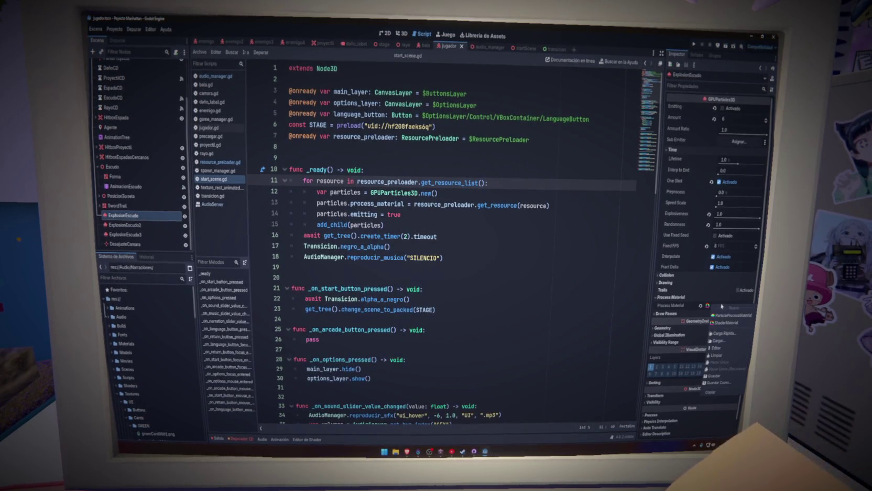
click(726, 382)
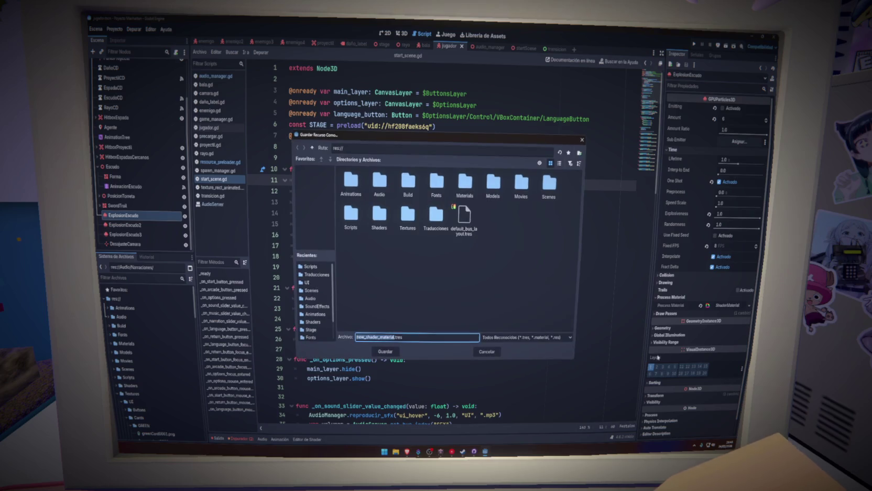
click(486, 350)
click(730, 306)
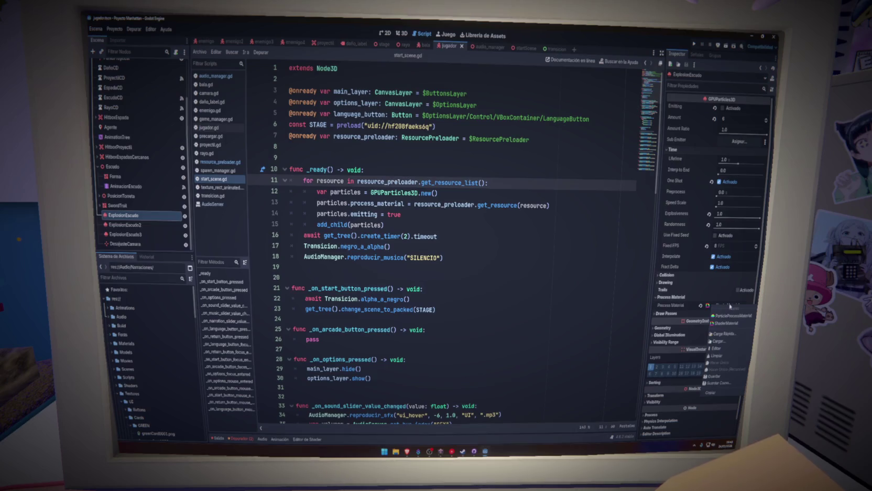
click(410, 37)
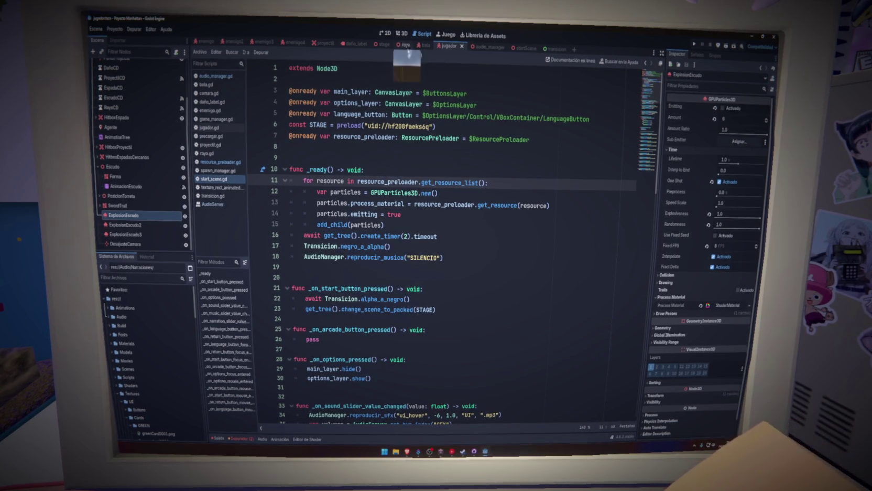
click(401, 33)
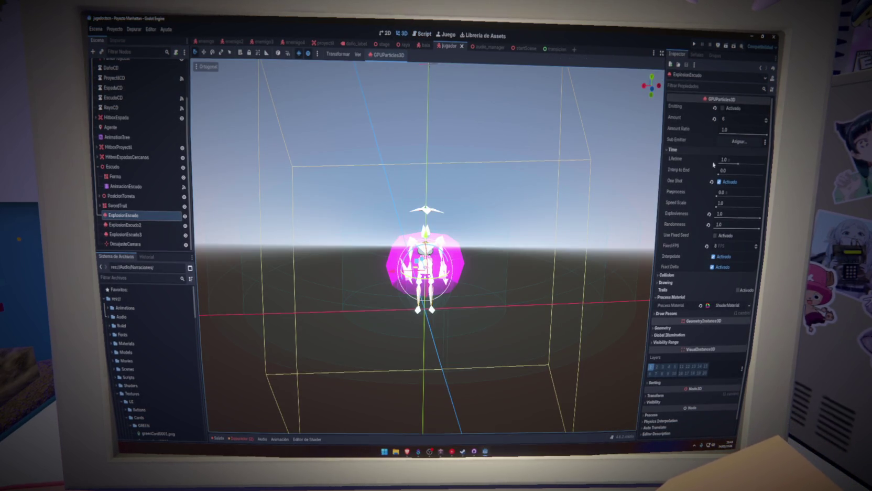
Preview a particle burst and expand the ShaderMaterial's process material options
click(723, 109)
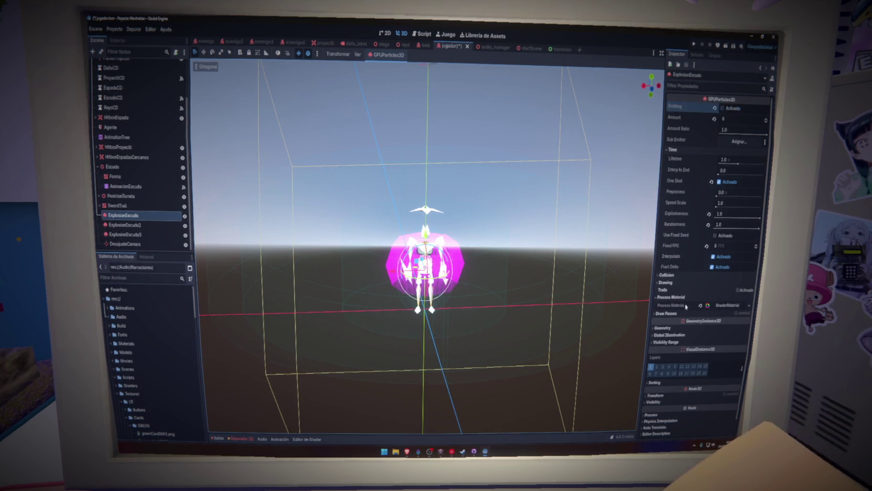
click(726, 308)
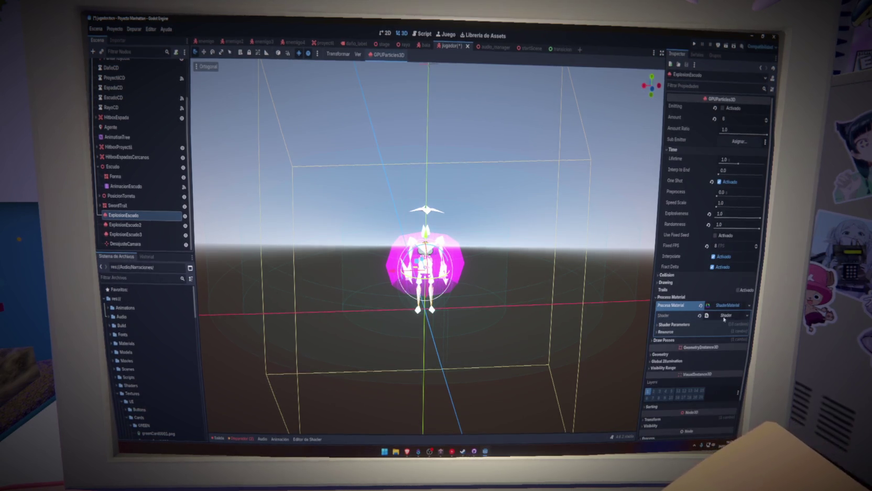
click(749, 306)
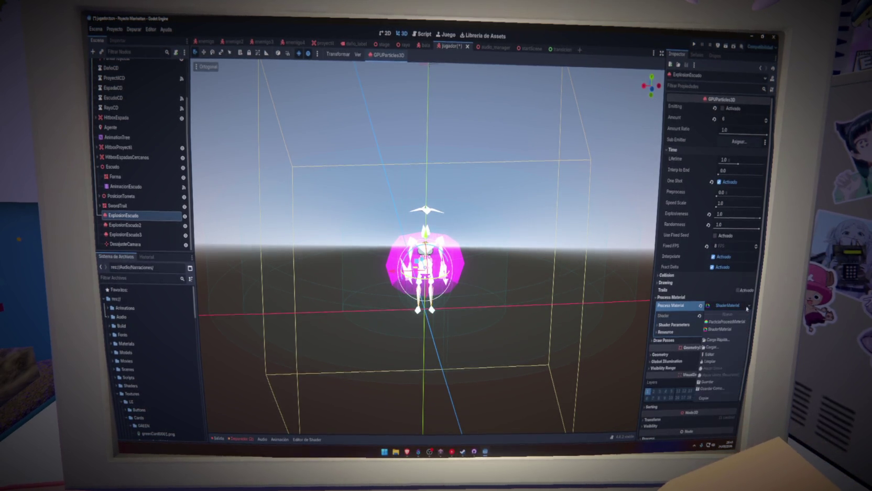
click(734, 307)
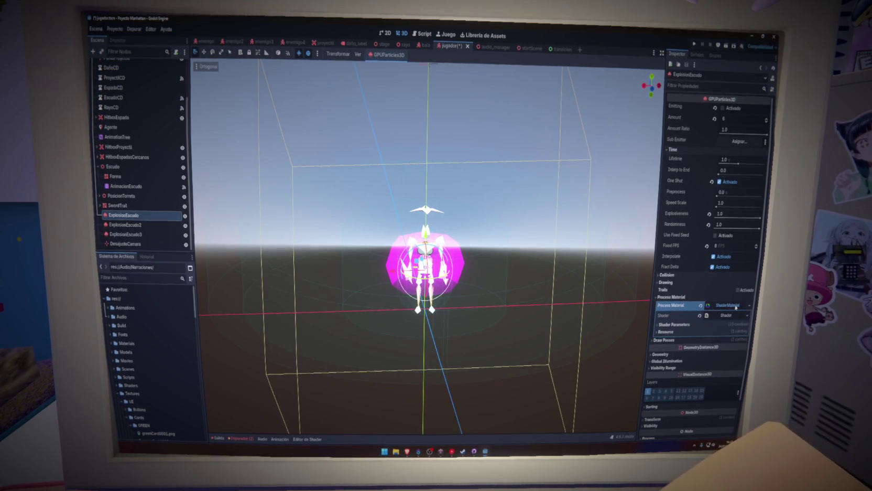
click(736, 307)
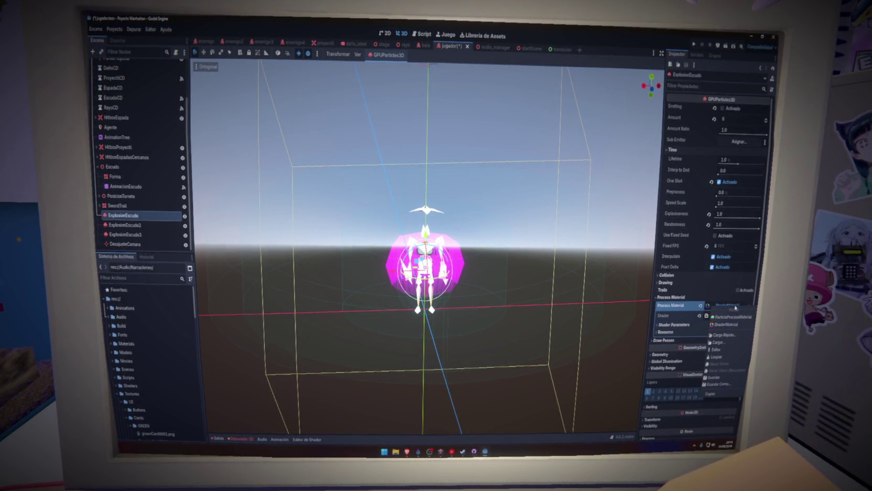
Save the ShaderMaterial as new_shader_material.tres in a new Cache folder
click(722, 384)
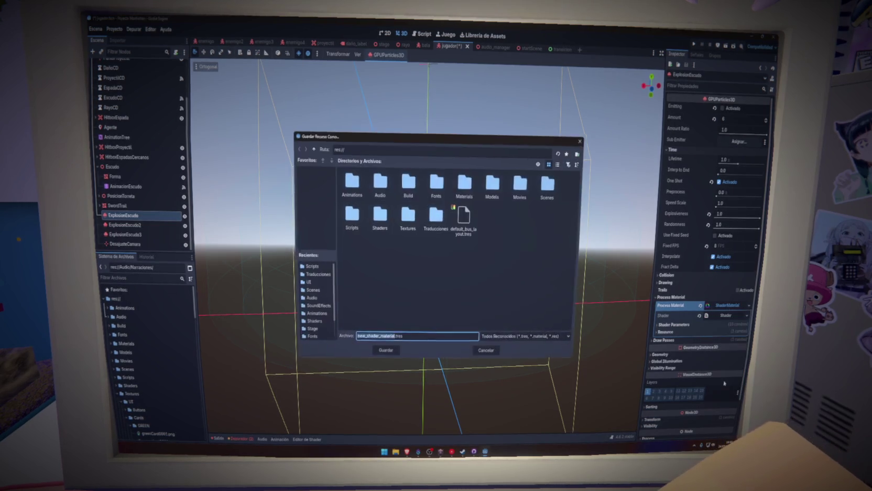
right_click(421, 254)
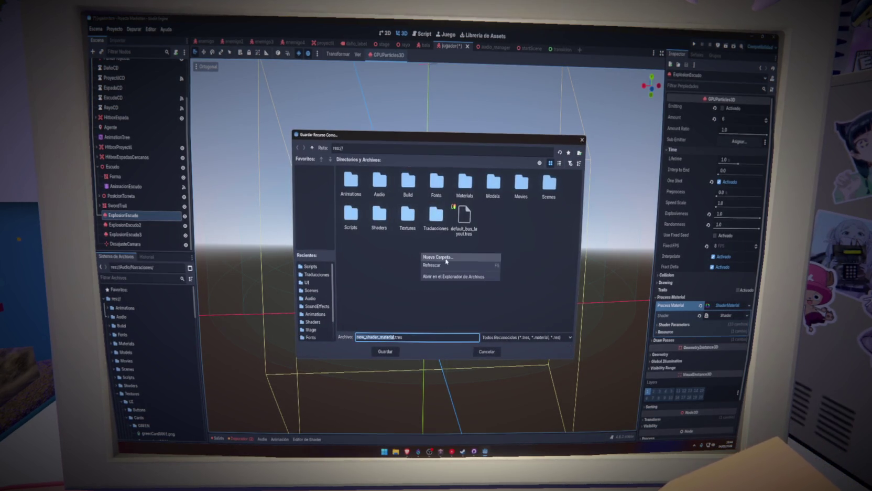
click(447, 258)
text(he)
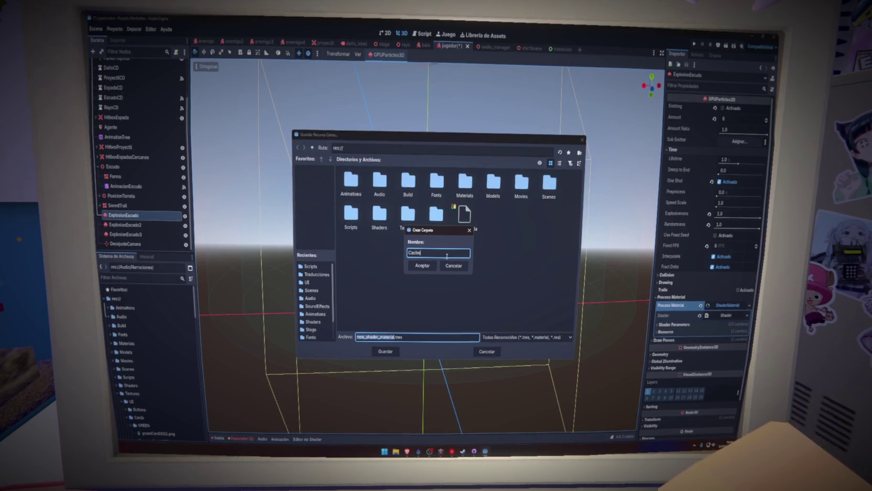
click(423, 265)
click(388, 350)
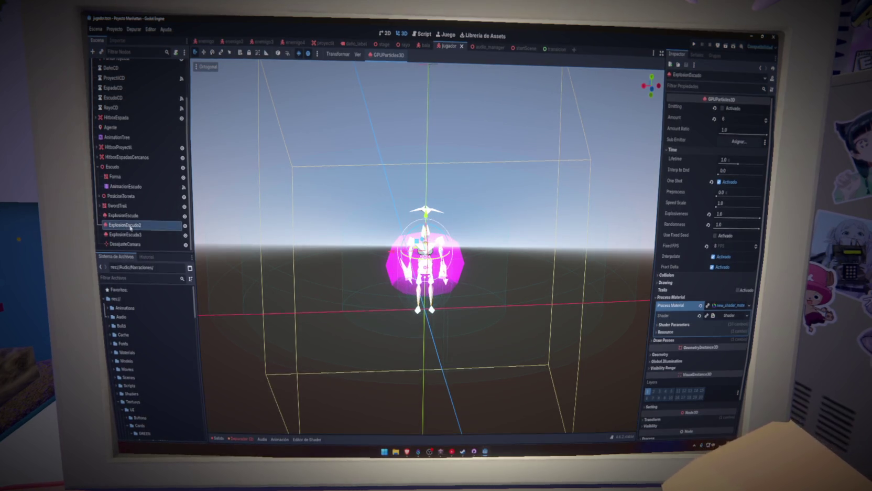
Give ExplosionEscudo2 a new ShaderMaterial saved as new_shader_material2.tres, and save the scene
key(Down)
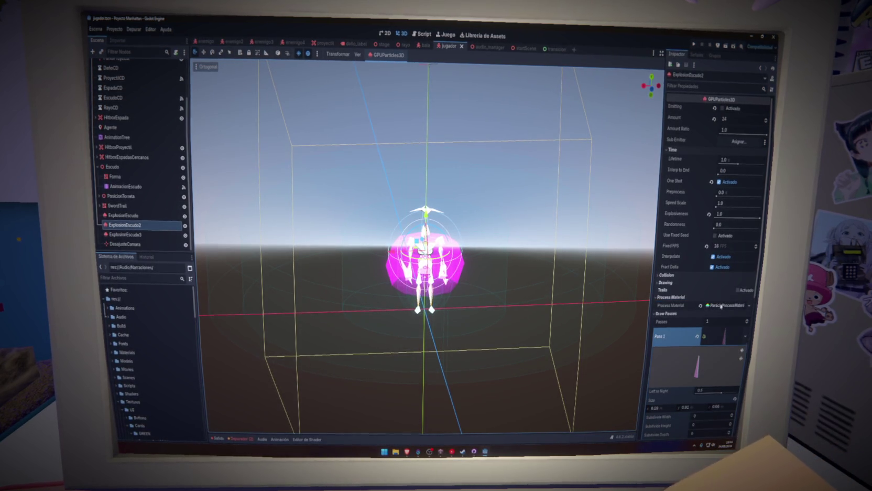
click(721, 305)
click(716, 402)
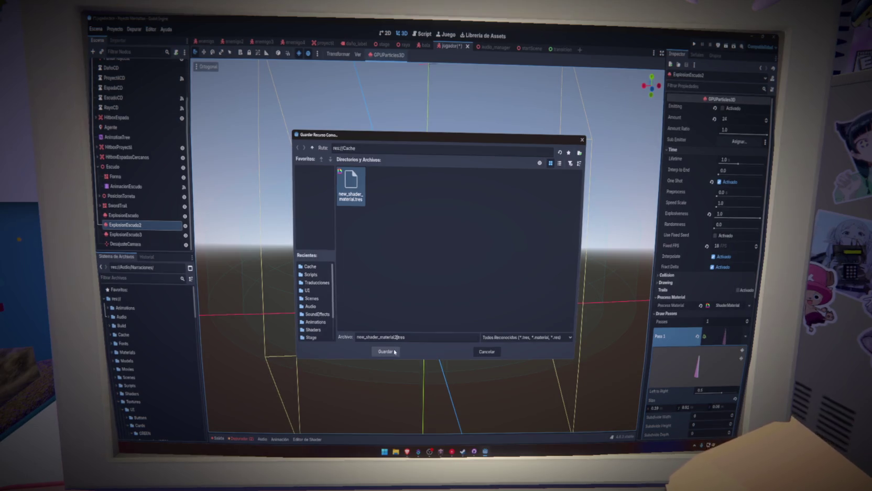
click(385, 351)
key(ctrl+s)
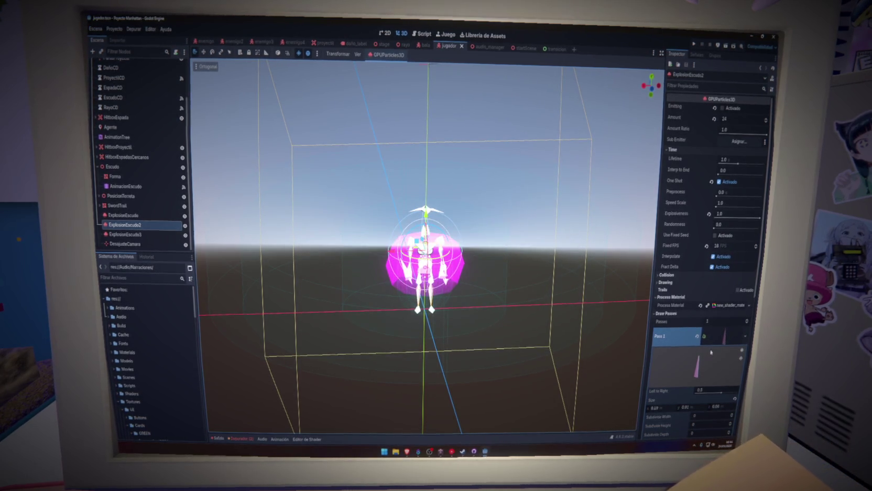
Give ExplosionEscudo3 a new ShaderMaterial saved as new_shader_material3.tres
click(154, 235)
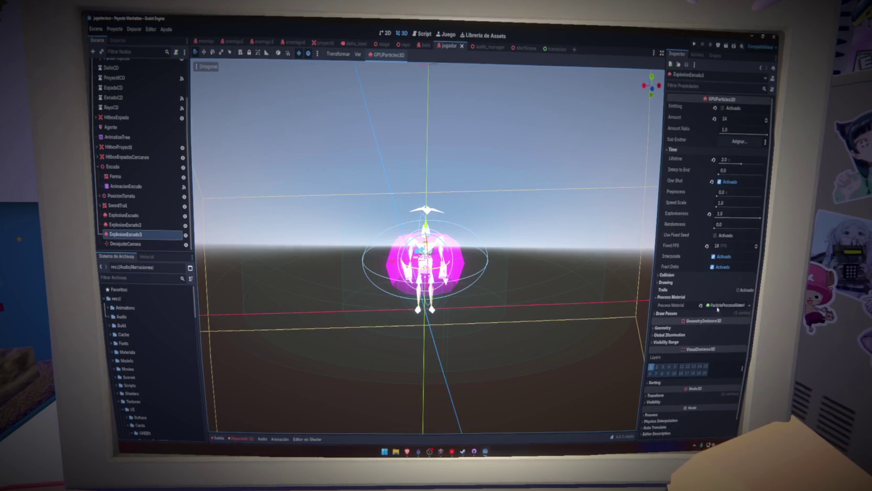
click(749, 305)
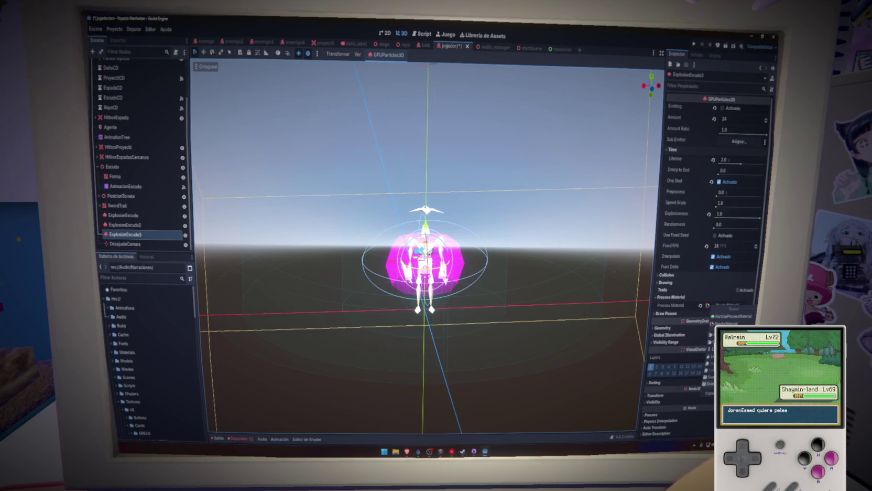
click(731, 329)
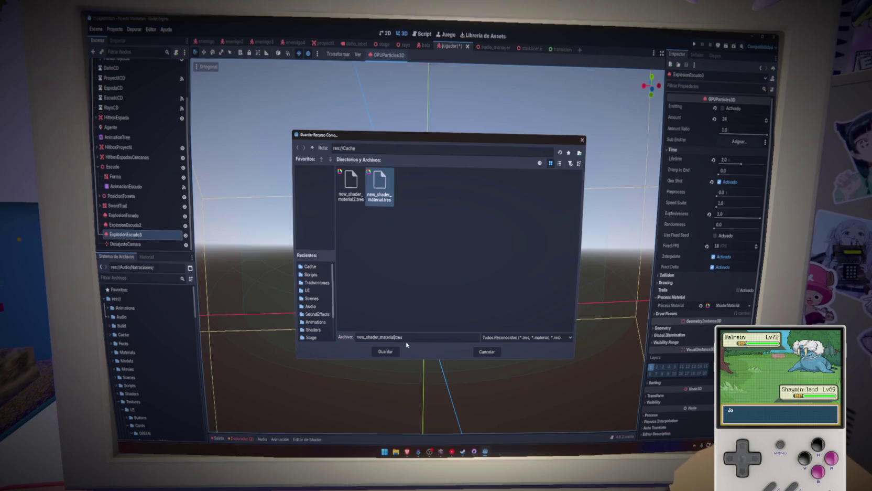
text(3)
click(386, 352)
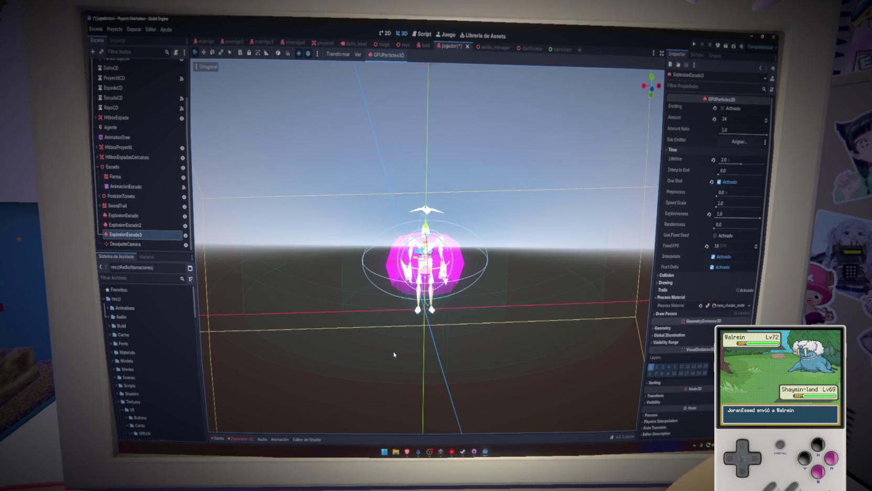
Give SwordTrail's surface material override a new ShaderMaterial saved in the Cache folder
click(426, 256)
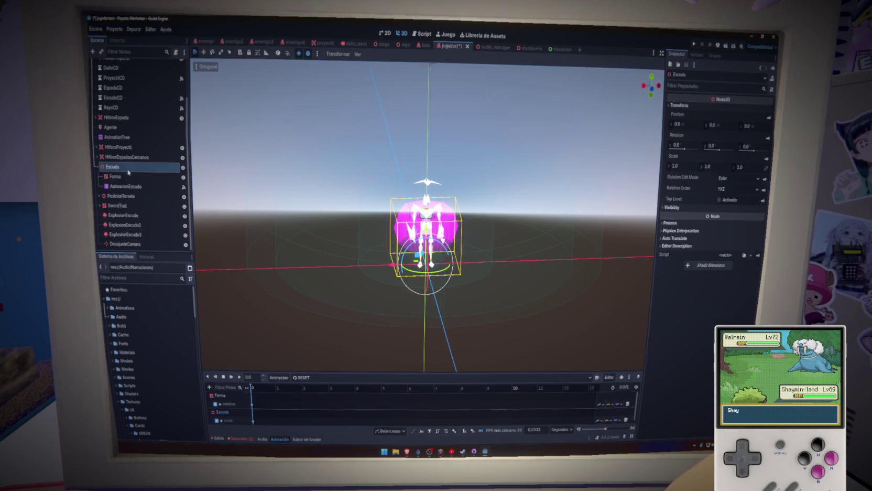
click(98, 167)
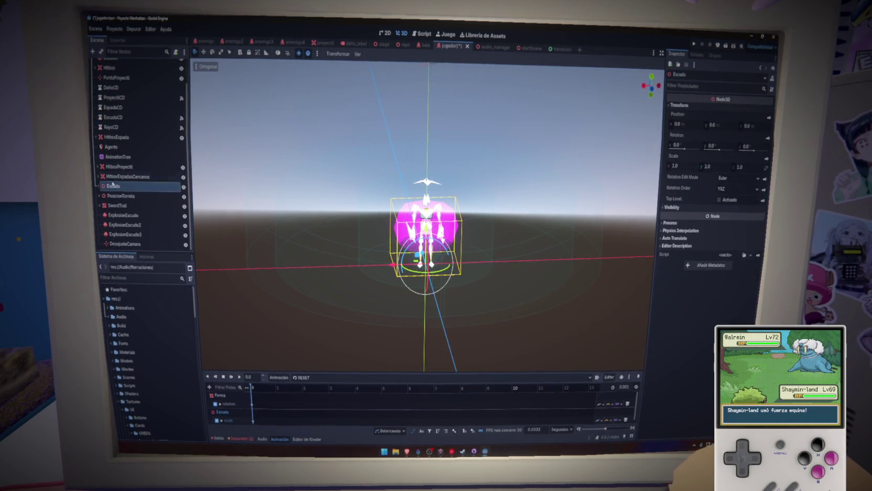
click(103, 206)
click(99, 205)
click(125, 215)
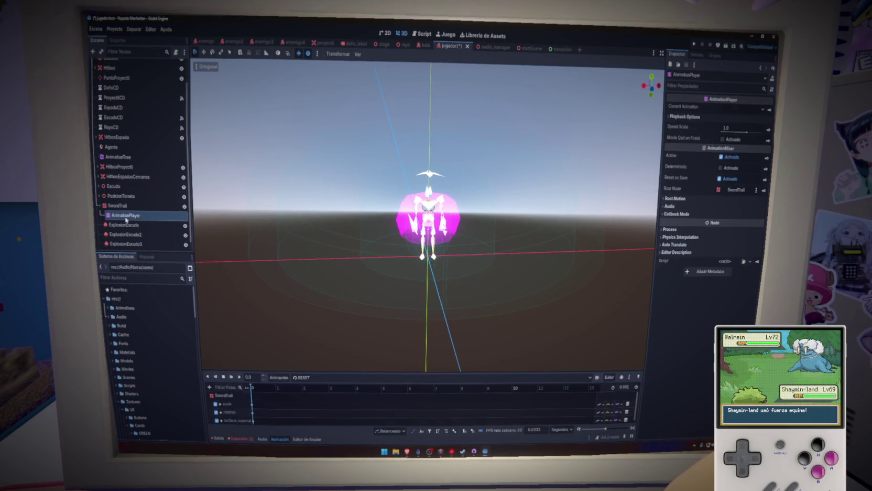
click(118, 206)
click(747, 326)
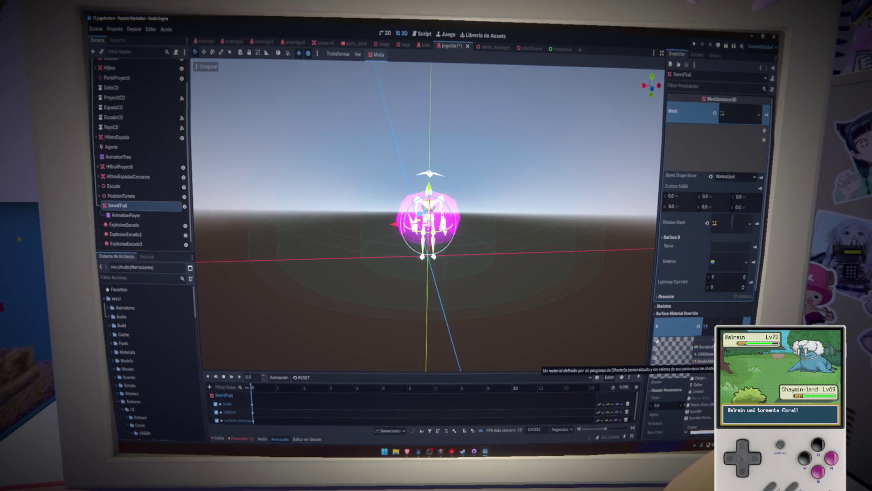
click(705, 361)
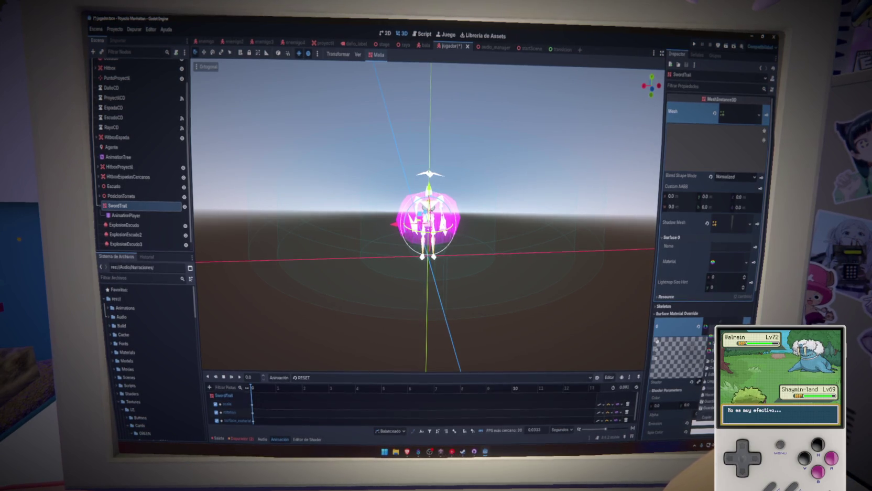
key(ctrl+s)
click(395, 337)
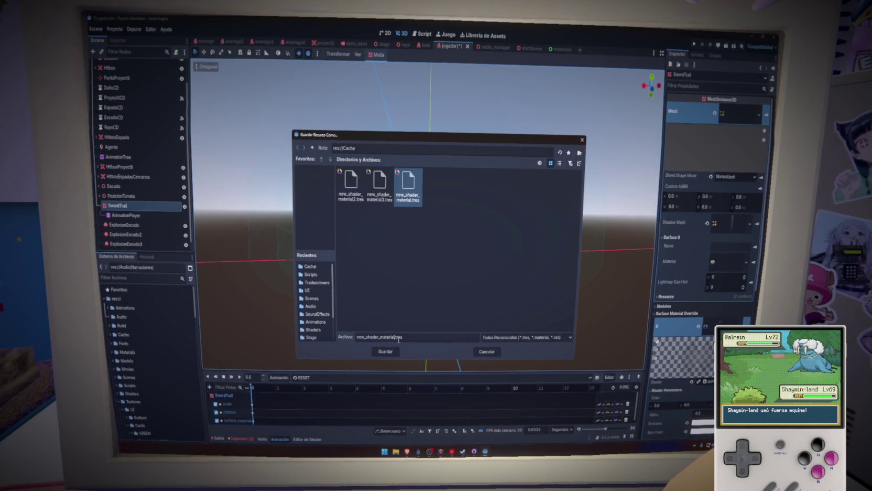
click(386, 351)
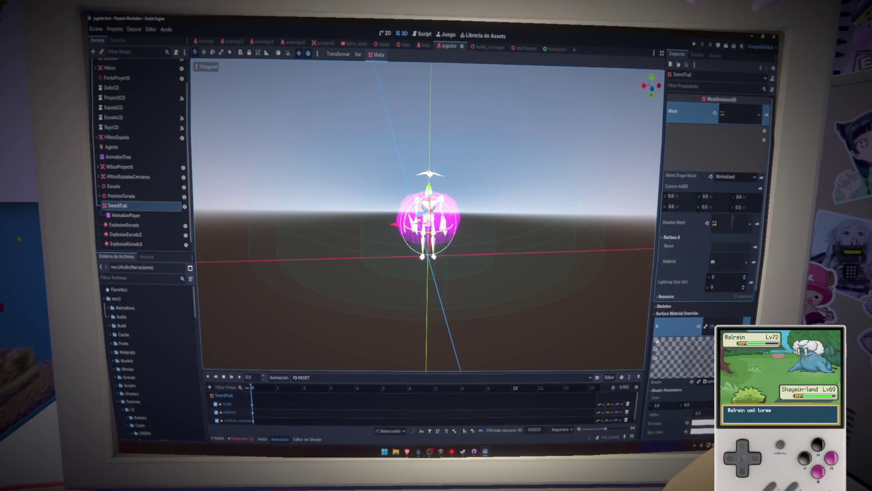
click(487, 48)
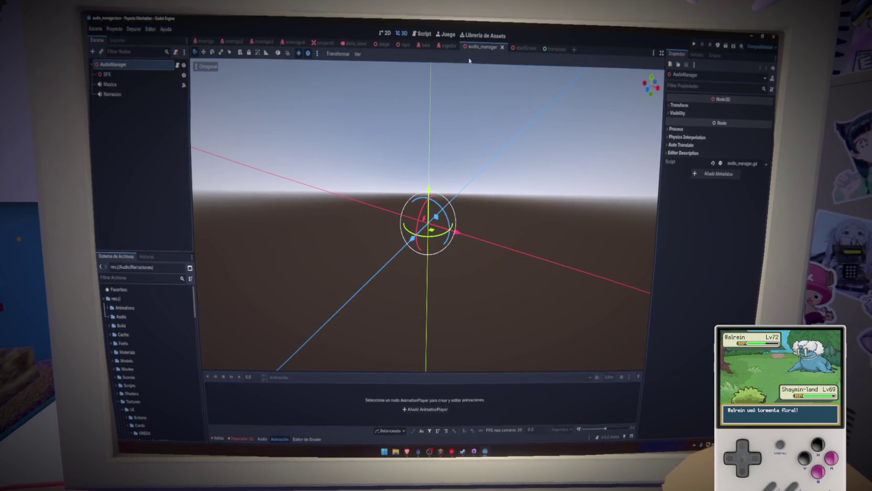
Drag the four Cache shader materials into startScene's ResourcePreloader, save, and run the game
click(518, 48)
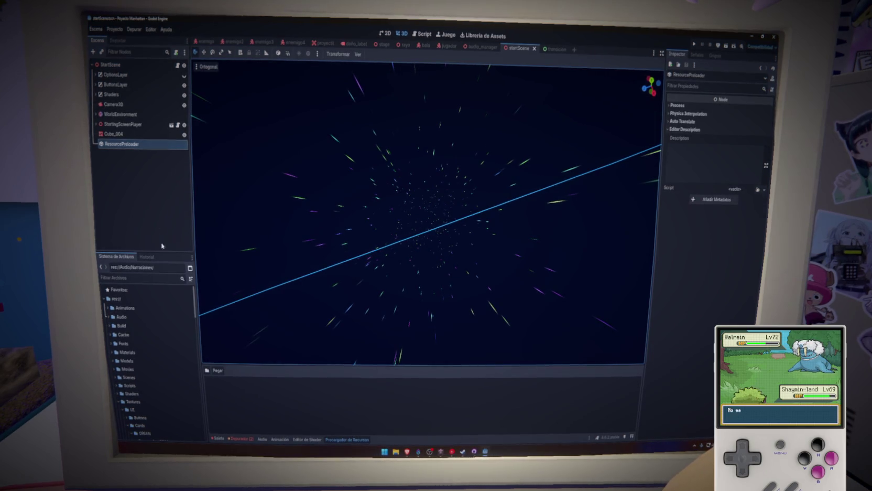
scroll(152, 336, down, 3)
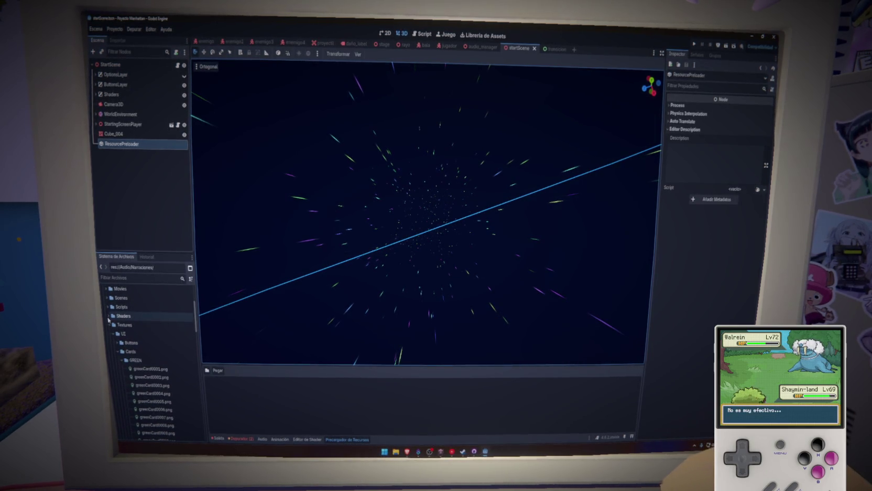
click(111, 317)
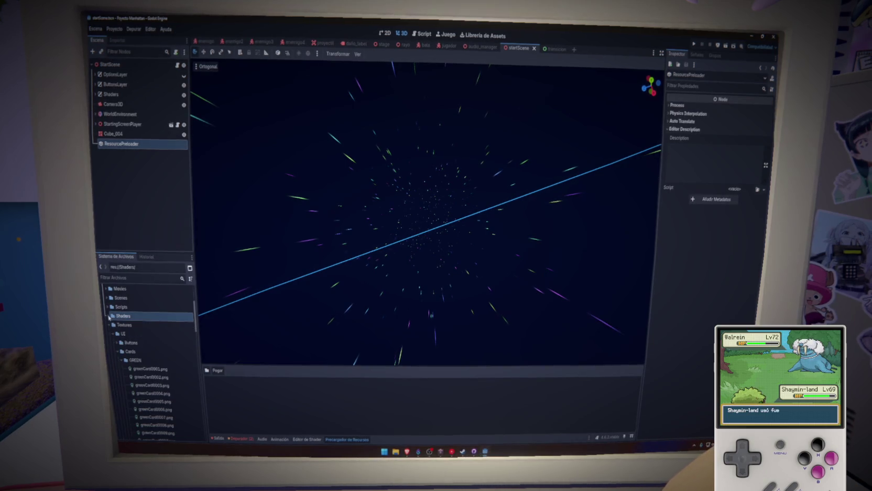
click(109, 325)
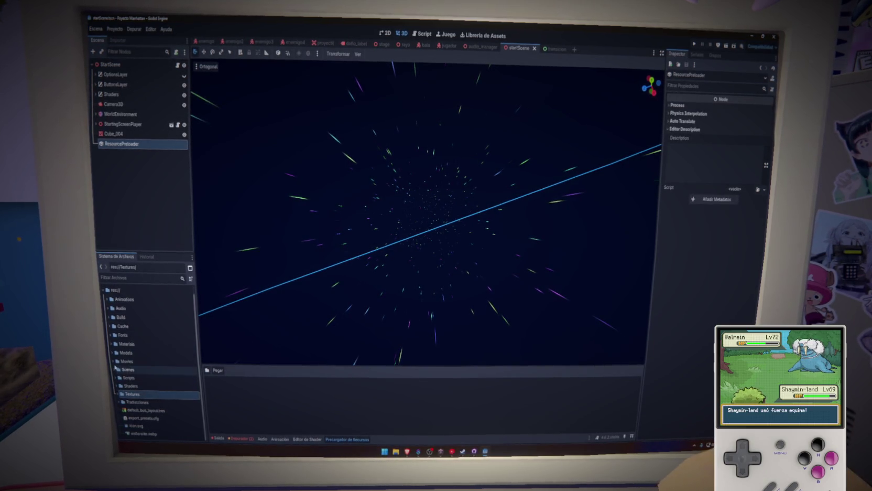
click(121, 326)
click(124, 336)
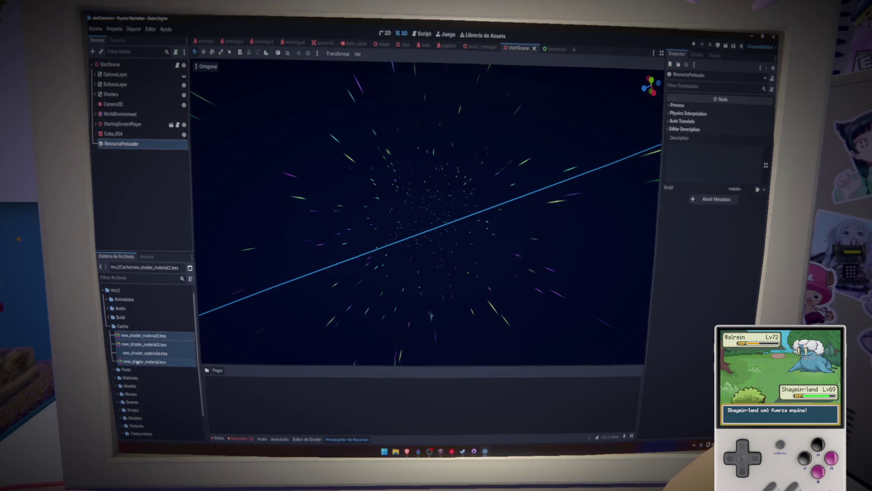
mouse_move(137, 362)
mouse_down()
mouse_move(262, 401)
mouse_move(282, 419)
mouse_up()
key(ctrl+s)
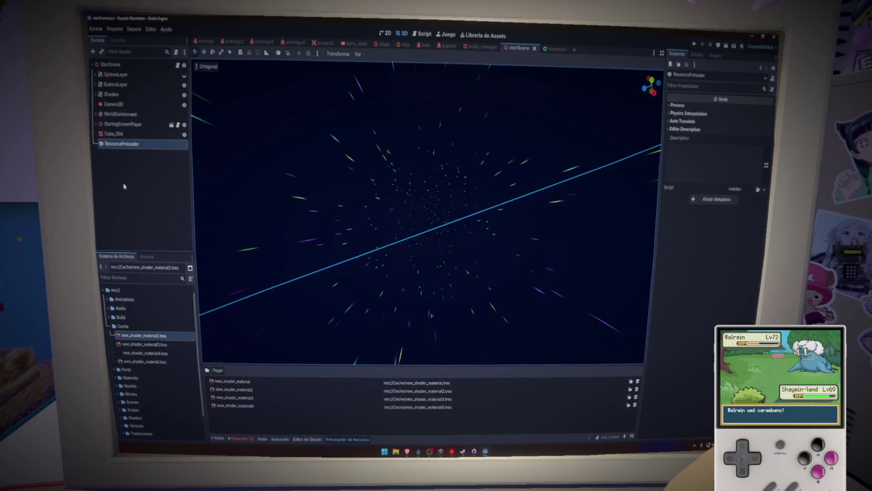
key(F5)
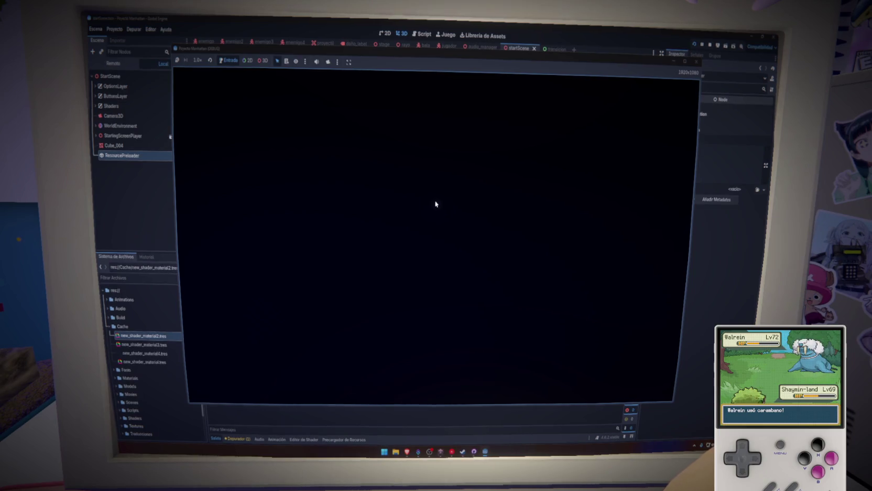
Close the running game and bring up the Web preset export settings
click(694, 62)
click(114, 29)
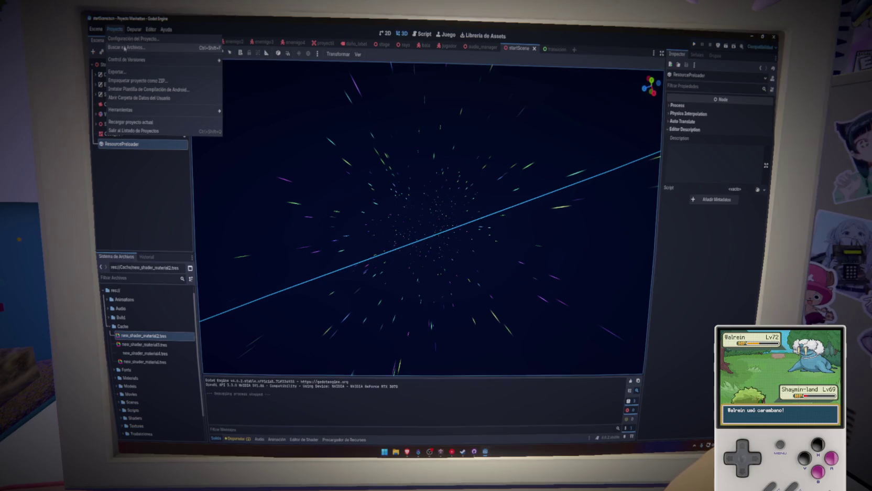
mouse_move(136, 63)
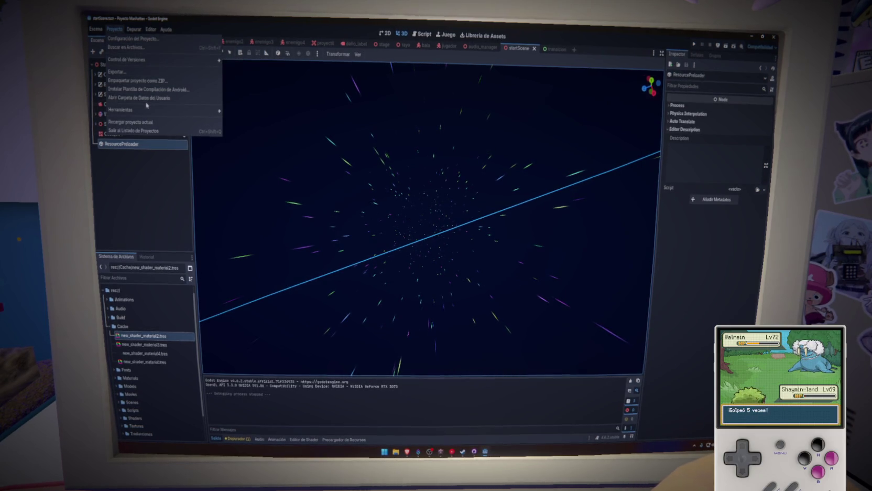
click(117, 71)
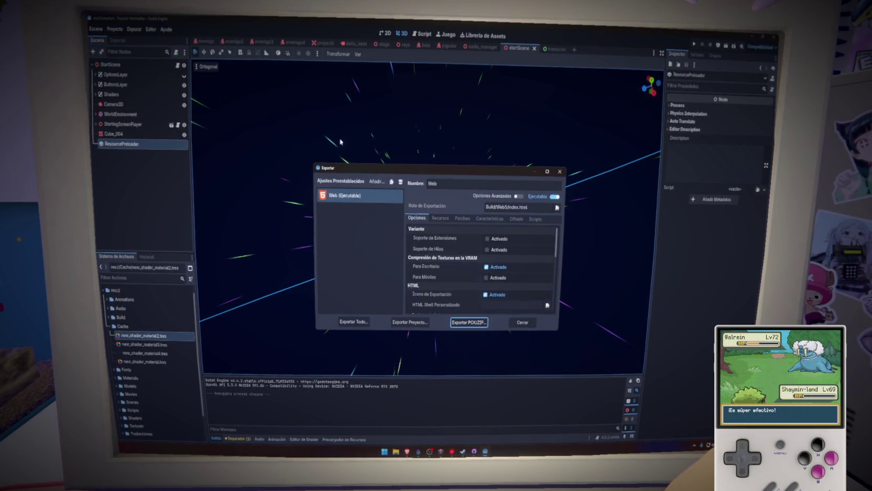
Export the Web build into a new Build/Web6 folder and close the export window
click(412, 322)
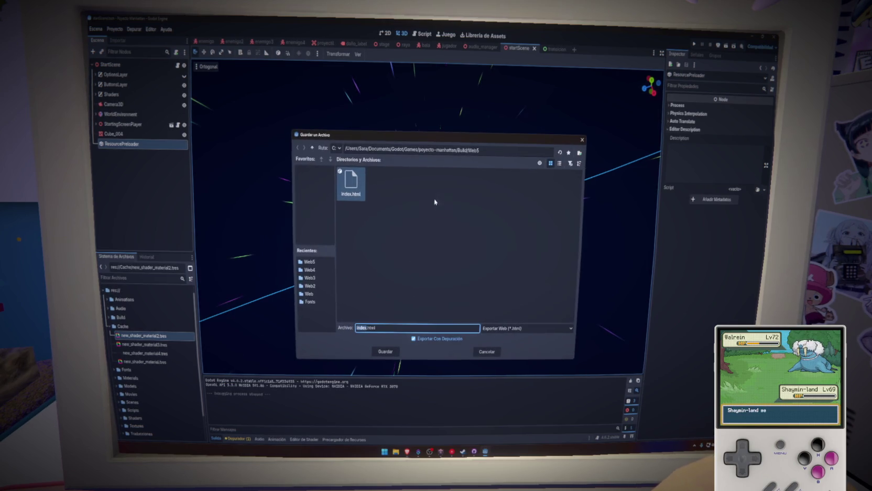
click(313, 148)
right_click(465, 276)
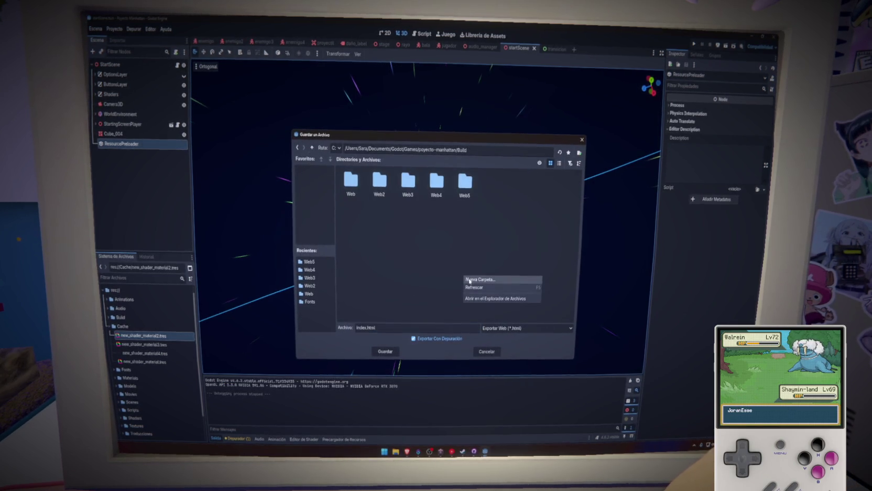
click(470, 279)
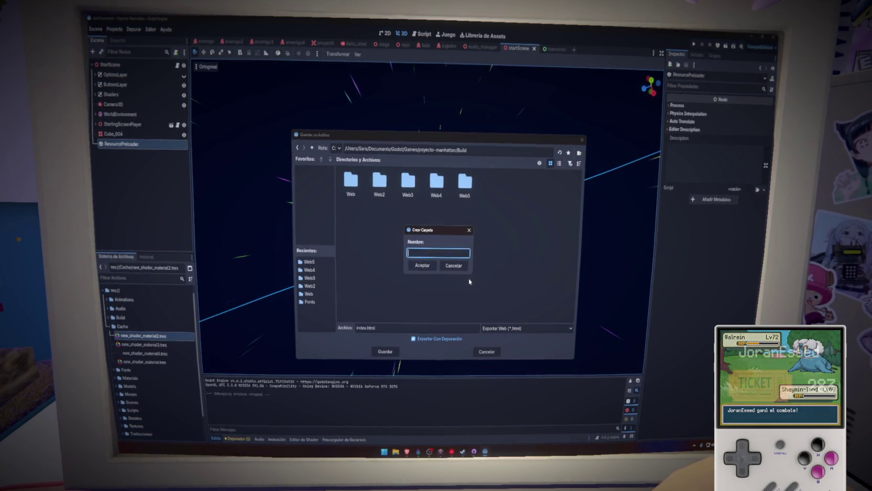
text(W)
key(BackSpace)
text(6)
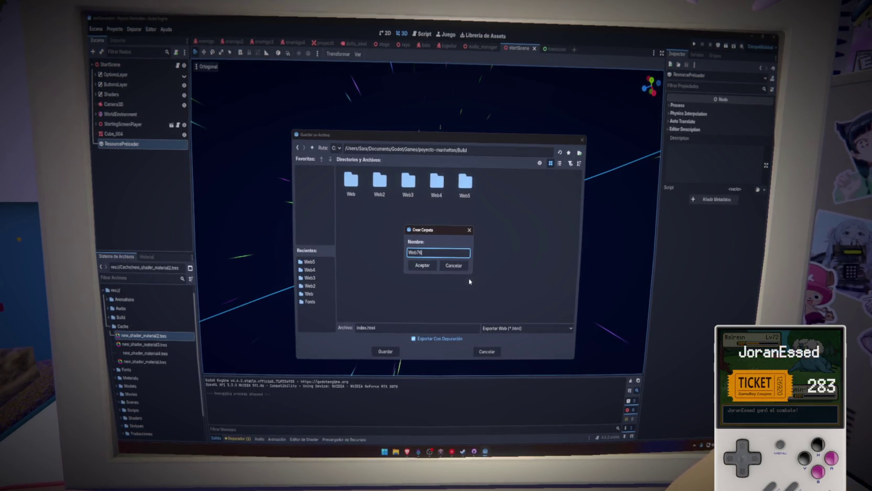
click(423, 265)
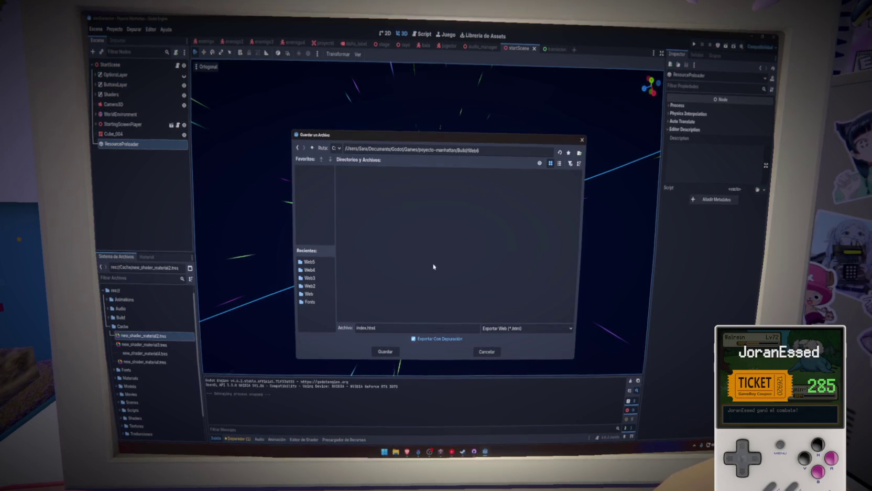
key(Return)
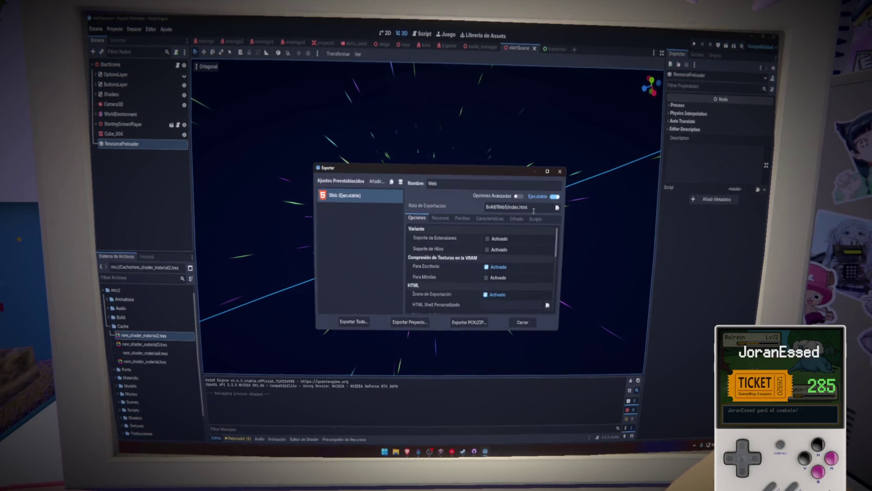
click(523, 322)
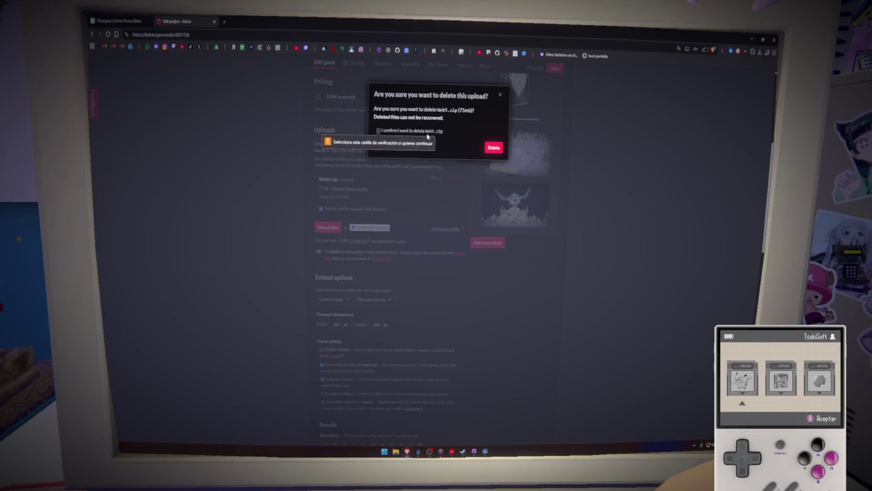
Delete the Web5.zip upload on itch.io and upload a freshly compressed Web6.zip
click(435, 132)
click(493, 147)
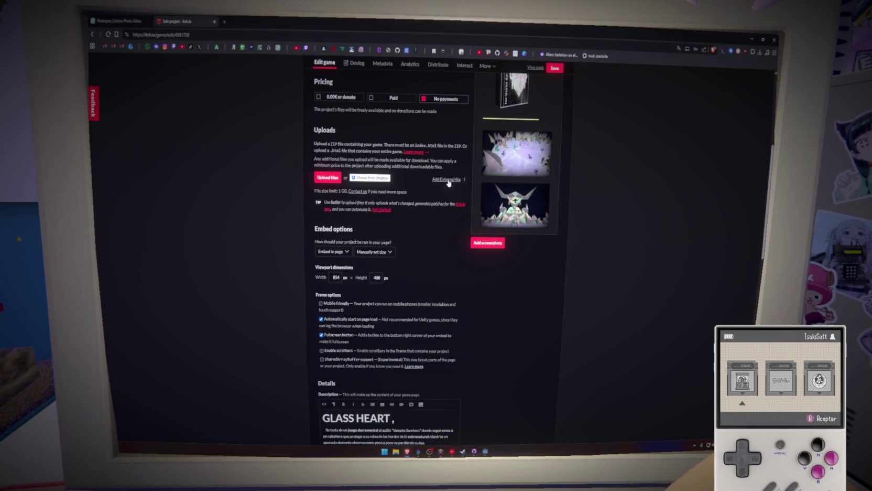
click(328, 177)
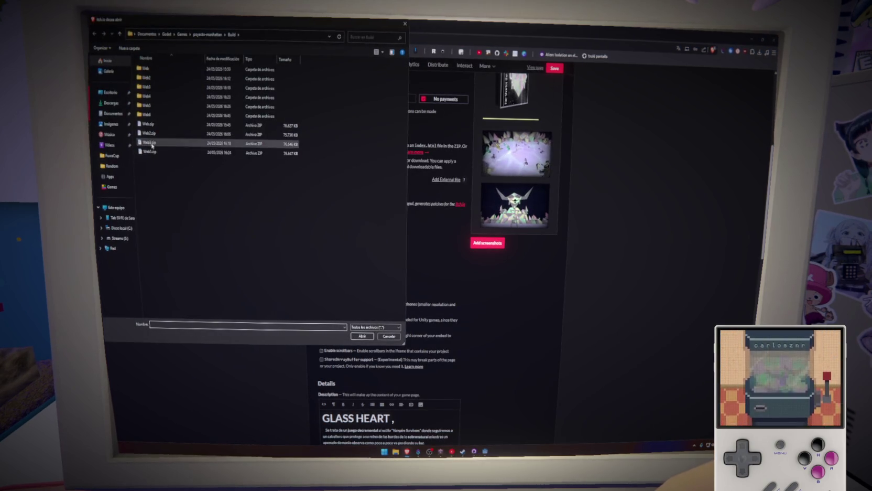
right_click(149, 115)
mouse_move(200, 261)
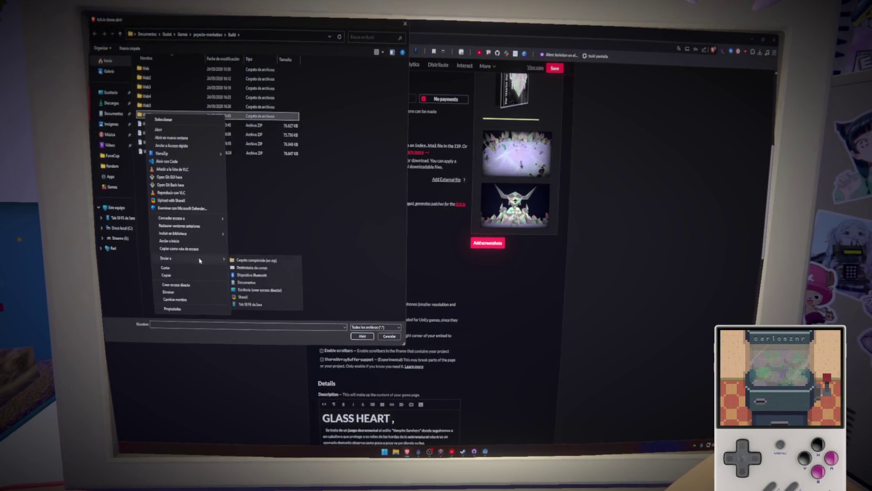
click(256, 261)
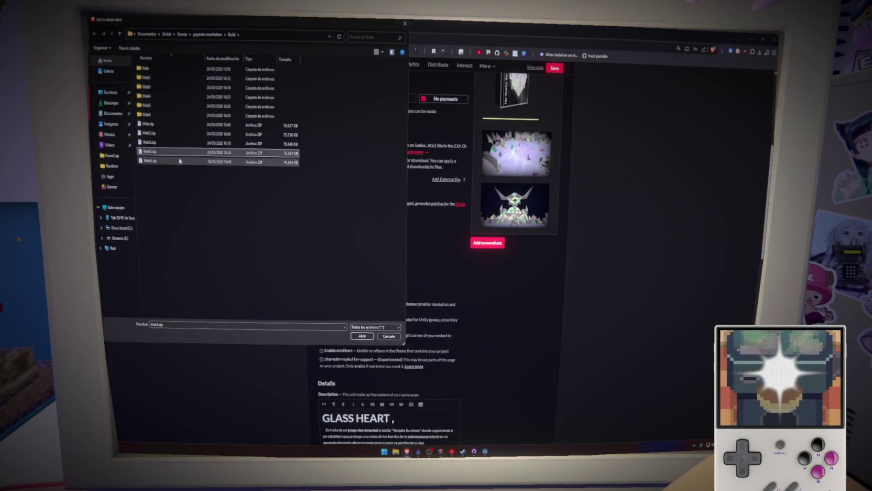
click(365, 336)
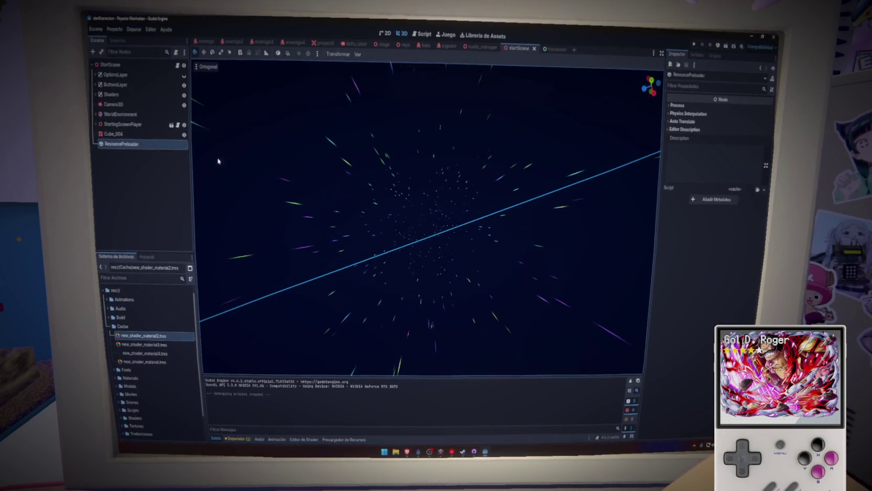
Open audio_manager.gd and review the _process subtitle timing code on lines 48–67
key(ctrl+F3)
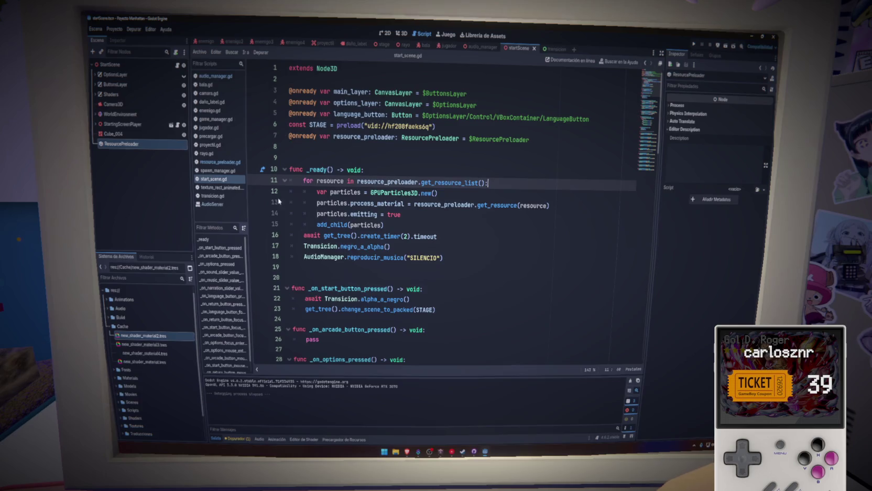
click(215, 76)
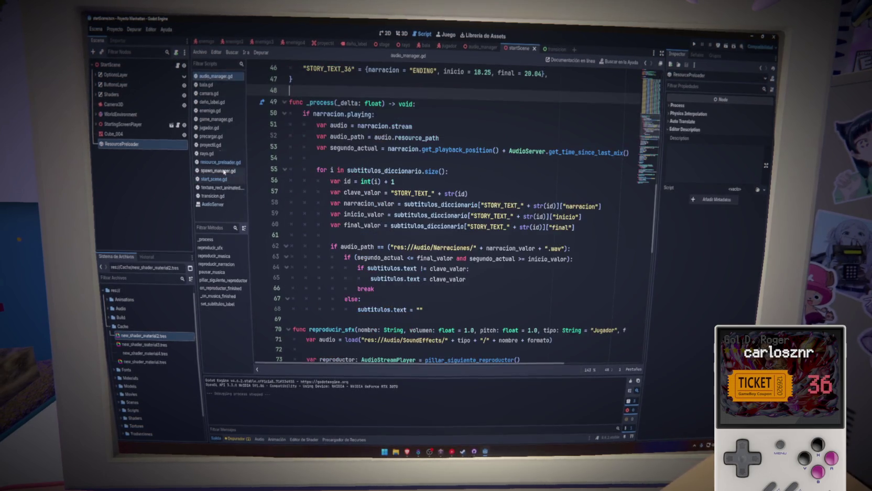
drag(290, 90, 444, 314)
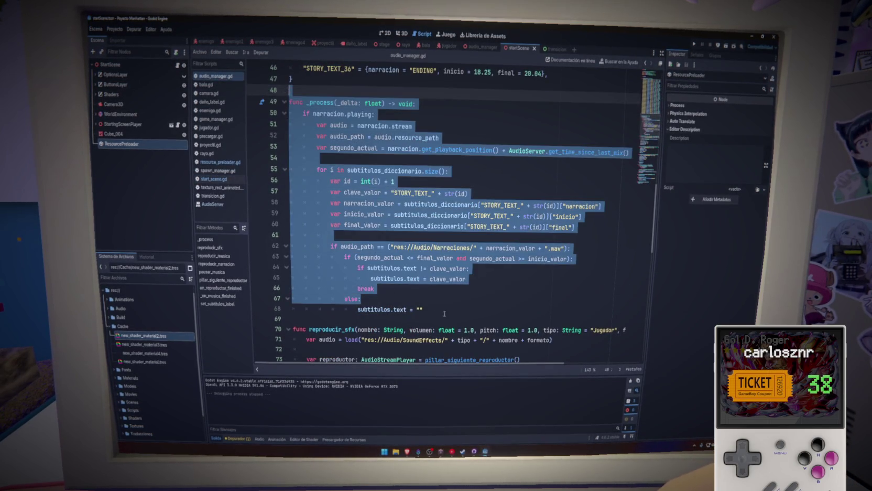
click(451, 313)
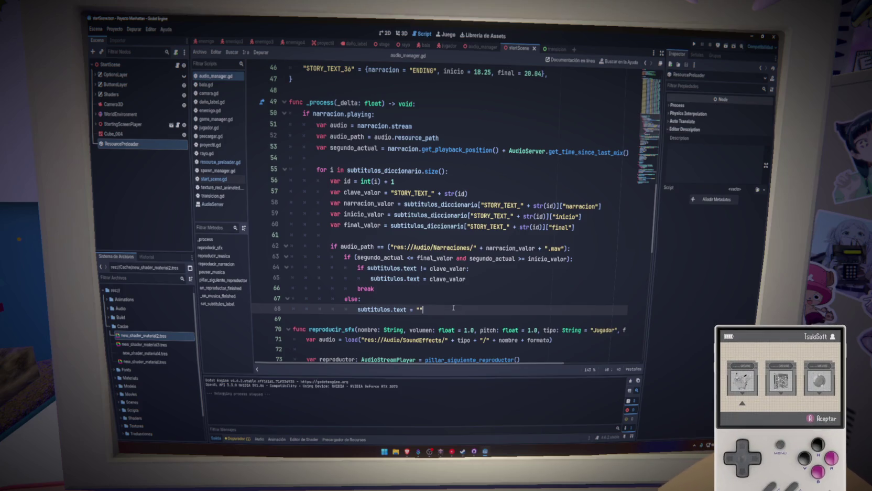
text(")
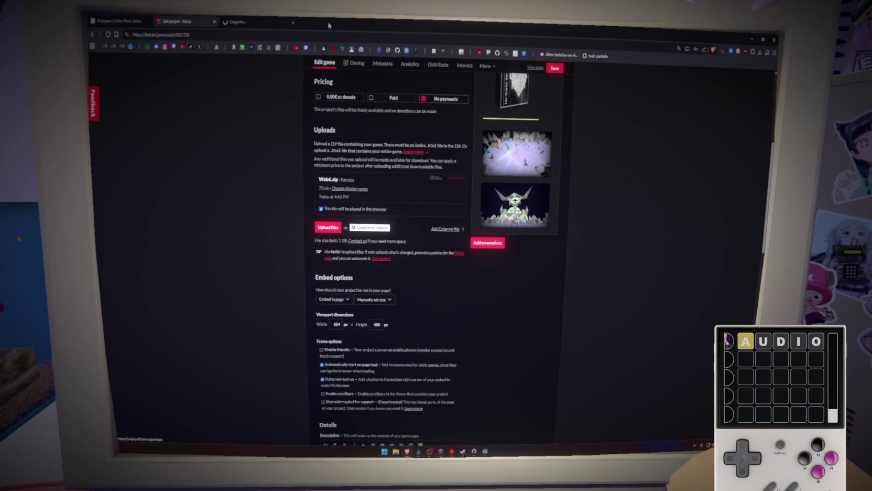
Close the published GLASS HEART game page tab
key(ctrl+Tab)
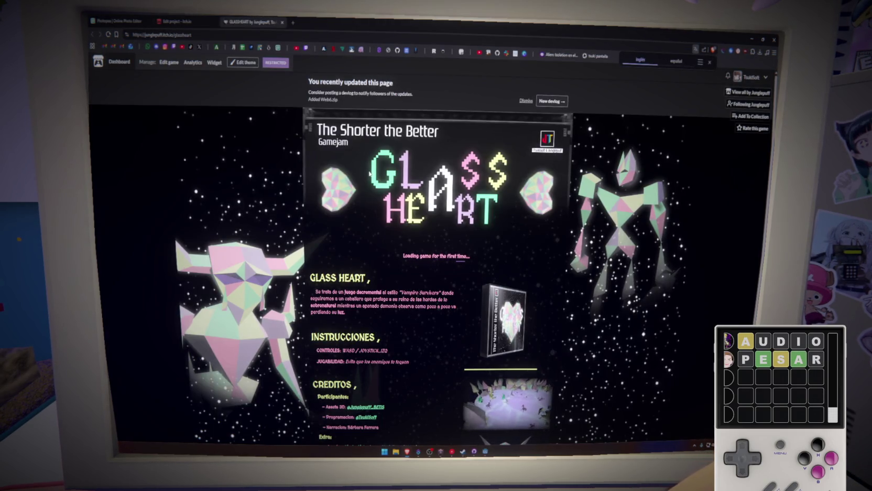
click(251, 35)
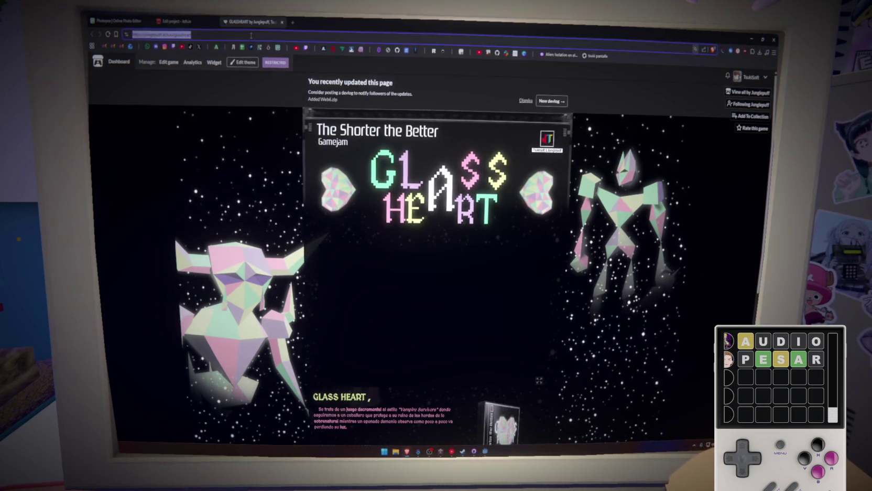
middle_click(255, 23)
Load the GLASS HEART itch.io page in a private window and submit the page password
key(ctrl+n)
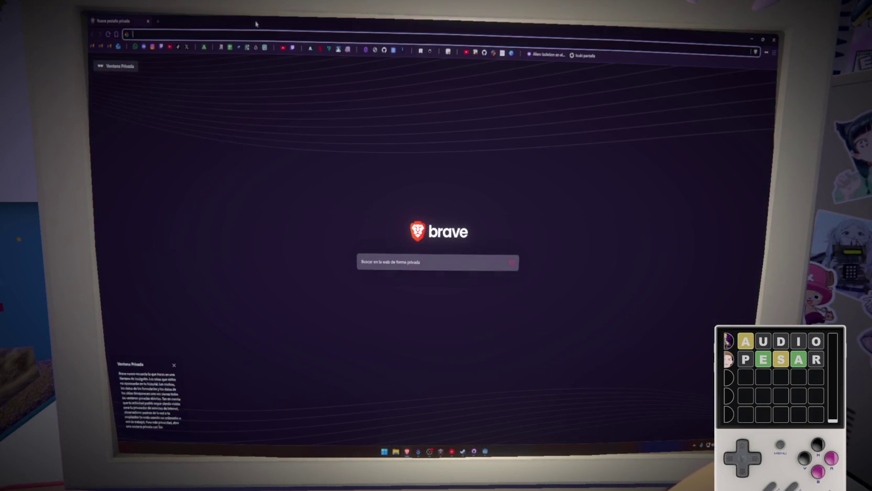
text(junglepuff.itch.io/glassheart)
key(Return)
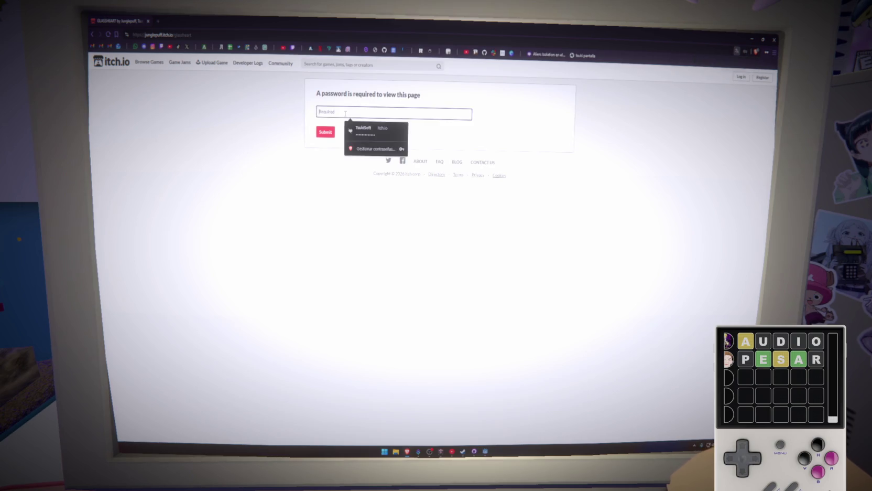
text(a)
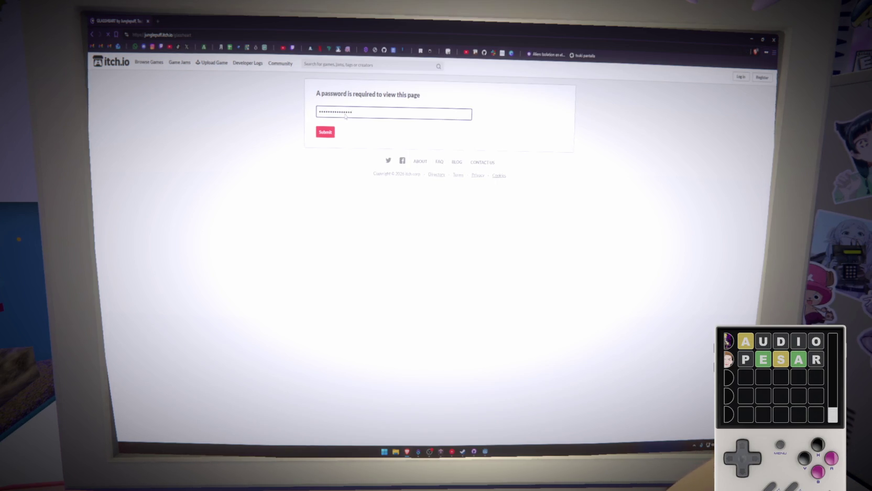
key(Return)
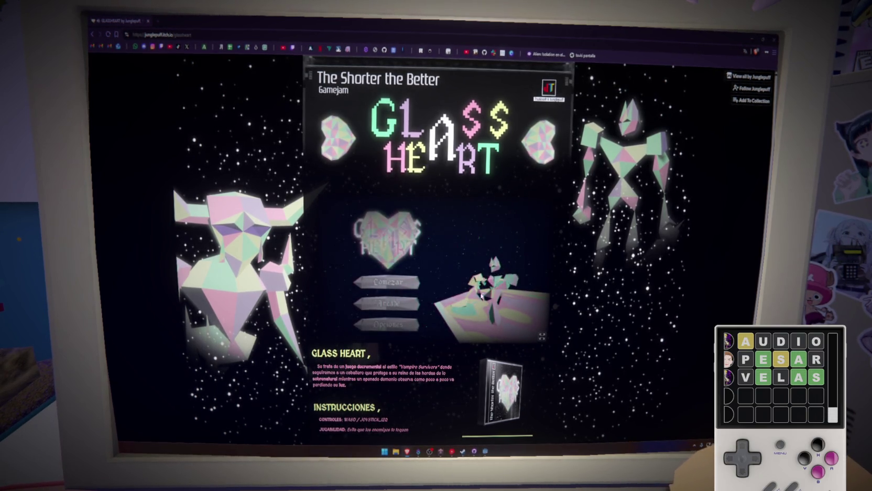
Play GLASS HEART fullscreen from Comezar through Act 1, then exit fullscreen
click(542, 336)
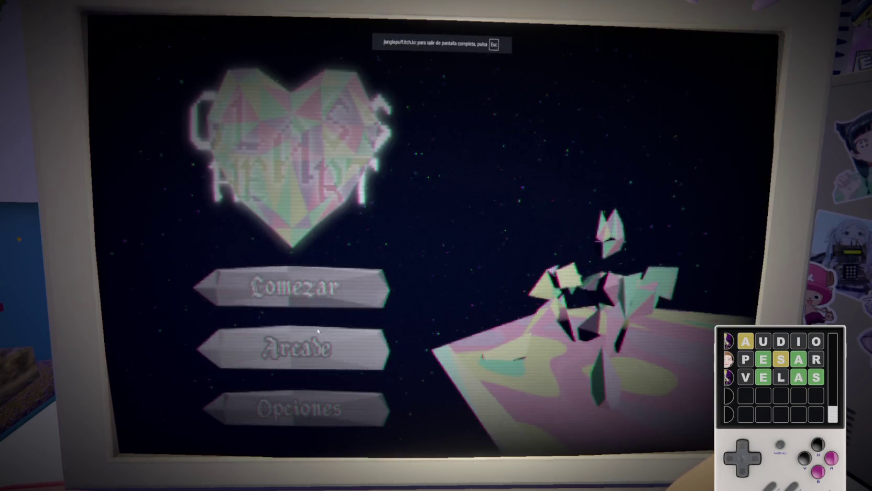
click(317, 283)
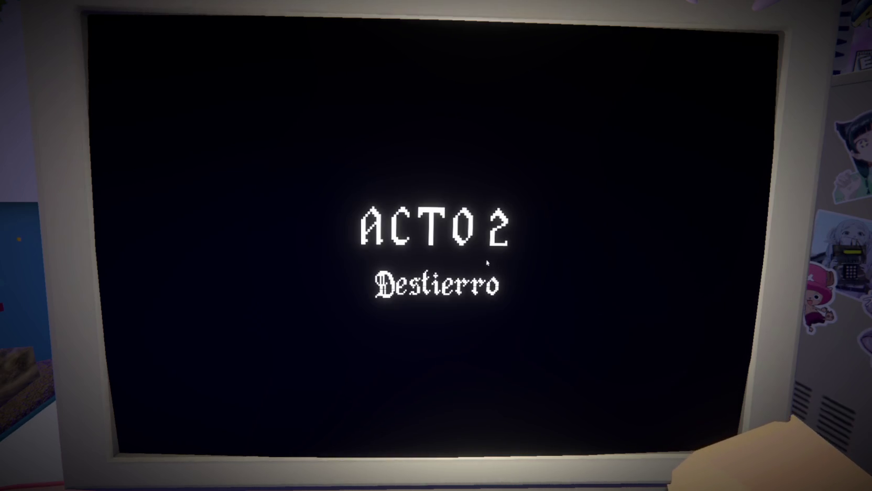
key(Escape)
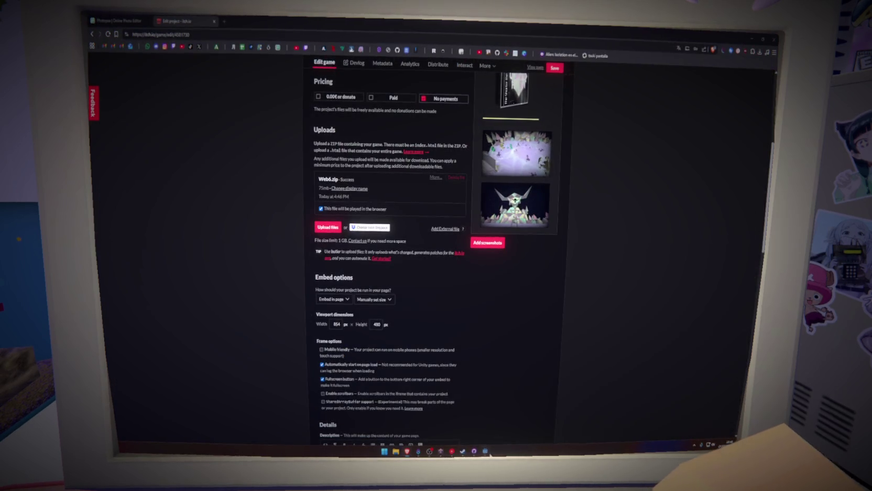
Leave the script editor and select the Cylinder node in the rayo scene
click(490, 454)
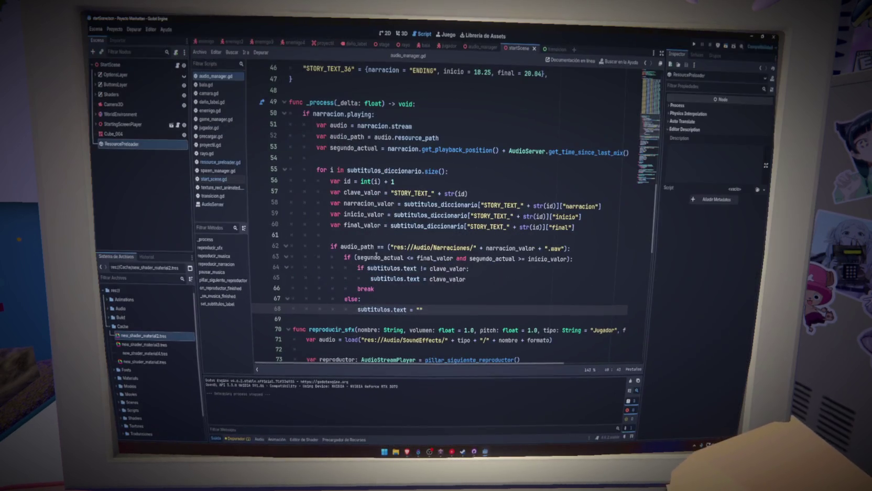
click(387, 237)
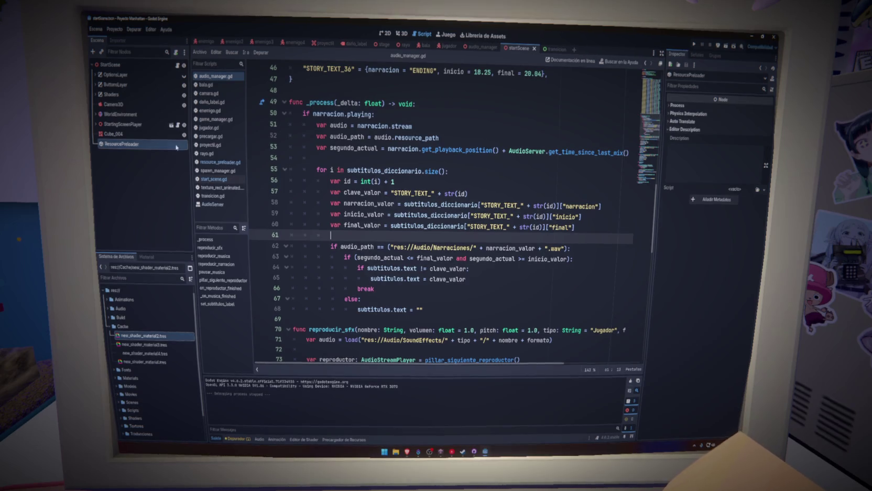
click(404, 45)
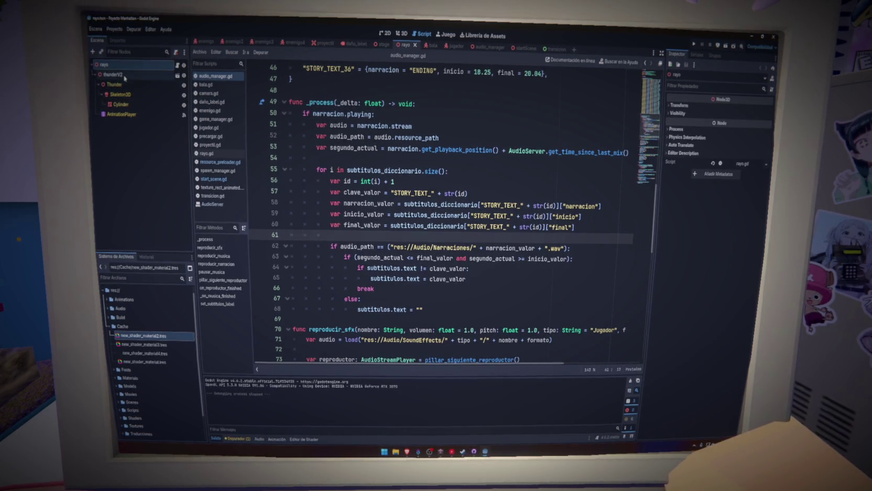
click(126, 103)
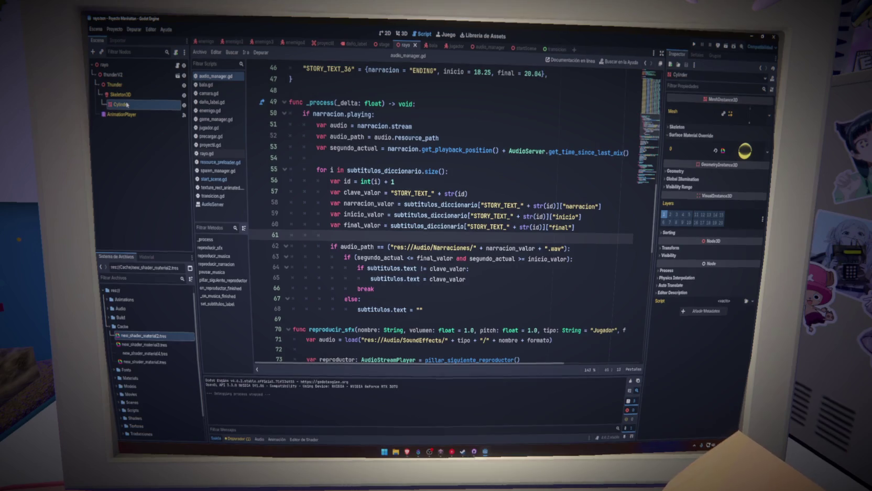
Save the Cylinder's surface material as new_shader_material5.tres in Cache, then return to startScene
right_click(748, 156)
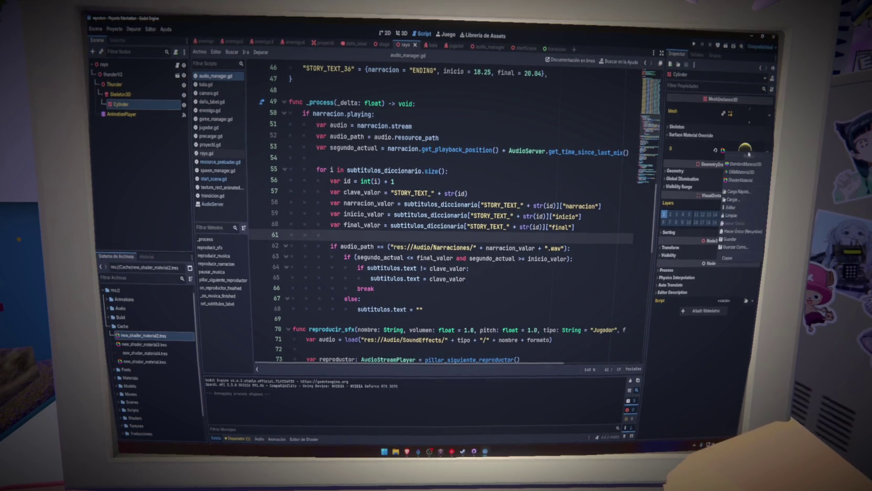
click(738, 248)
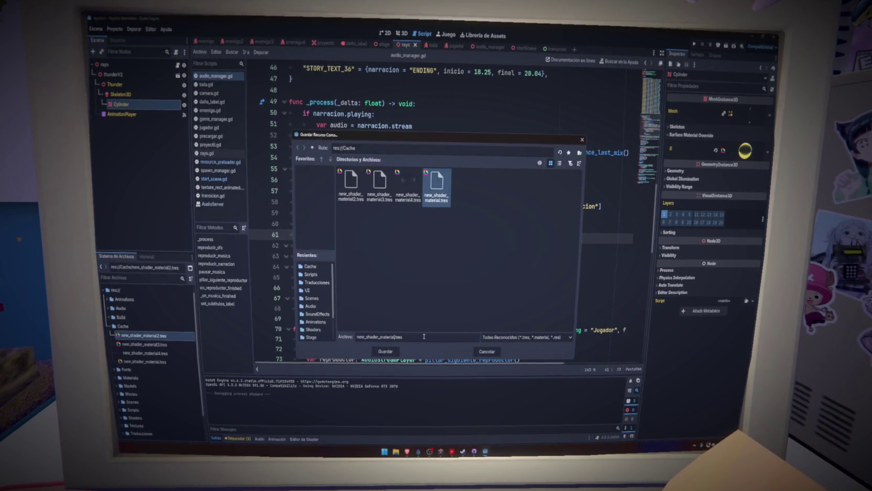
click(388, 351)
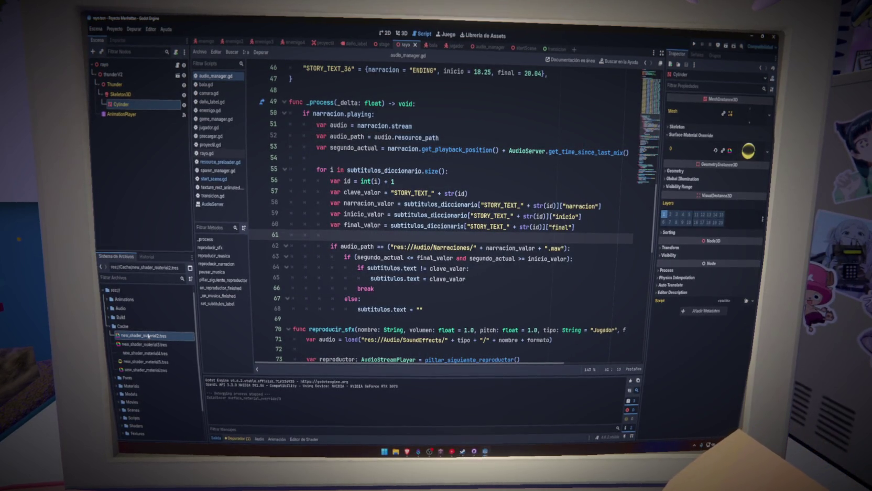
click(523, 51)
key(tab)
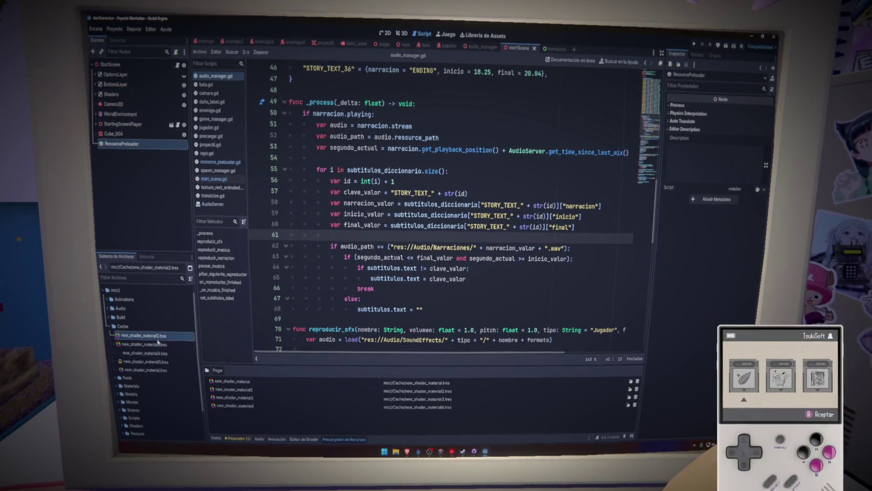
Add new_shader_material5.tres as startScene's fifth preloader entry, save the scene, and run the game
drag(258, 424, 257, 423)
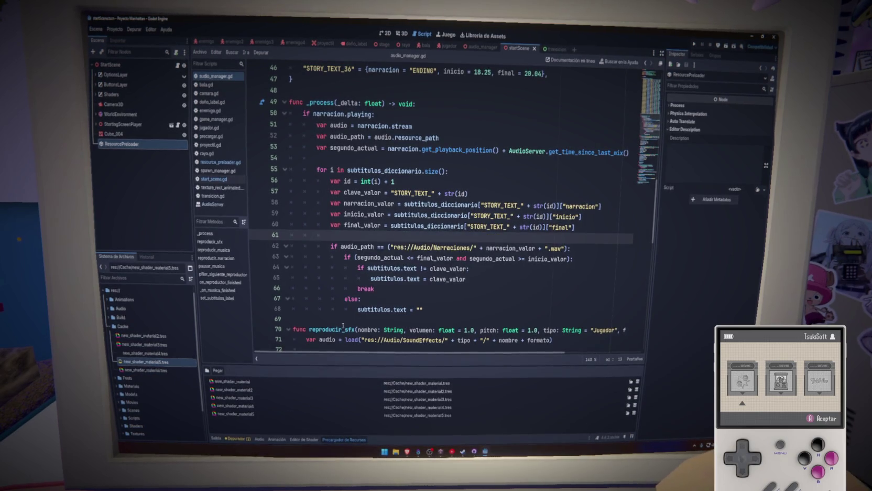
click(486, 282)
click(402, 155)
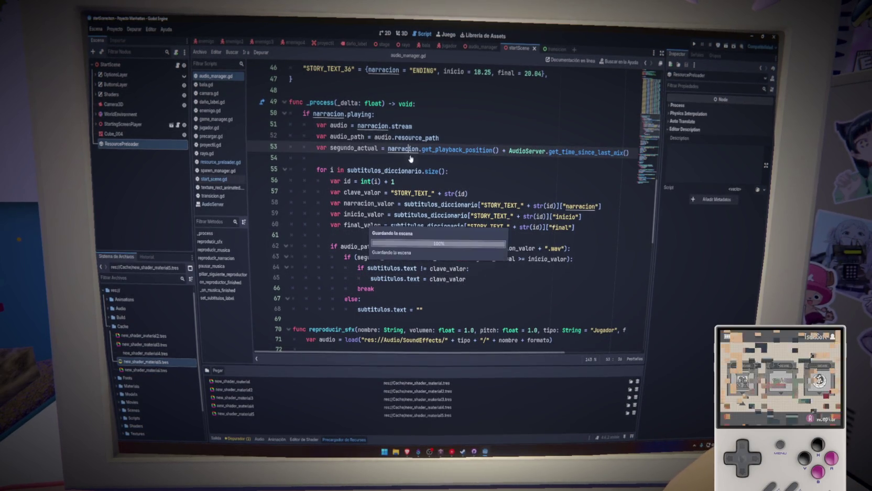
click(554, 117)
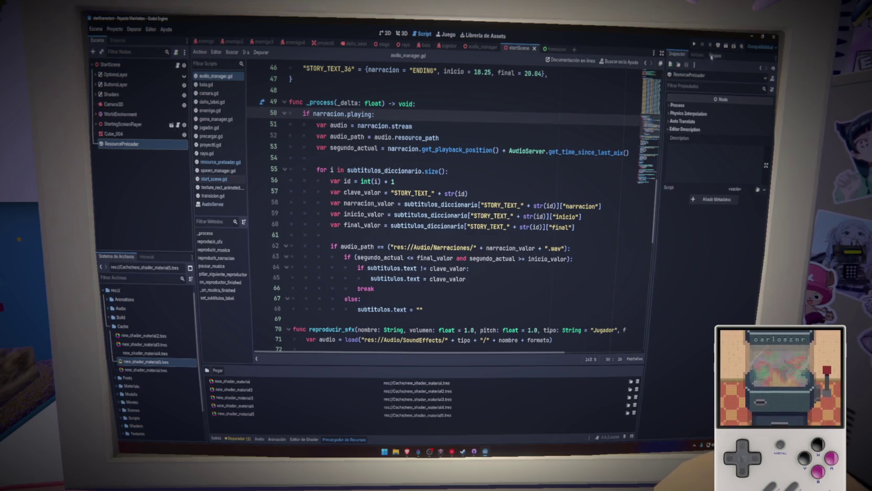
click(696, 44)
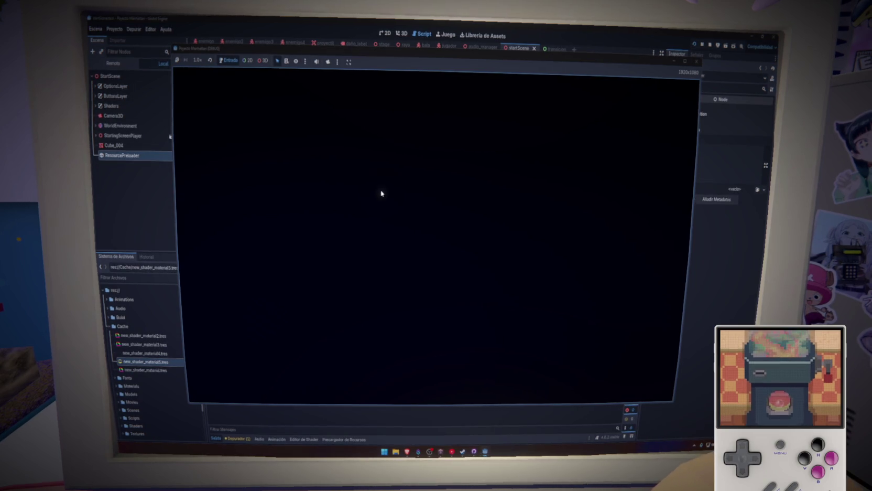
Start a new game from the title screen, play briefly, then stop it with F8
click(333, 266)
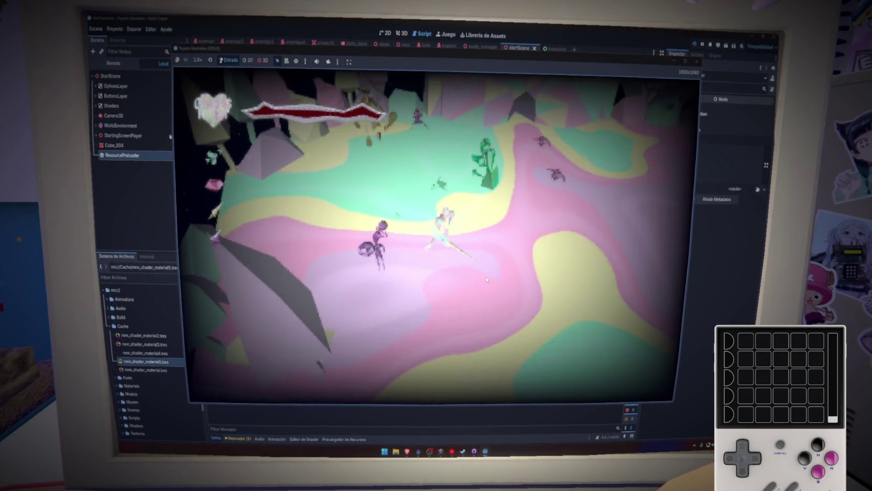
key(F8)
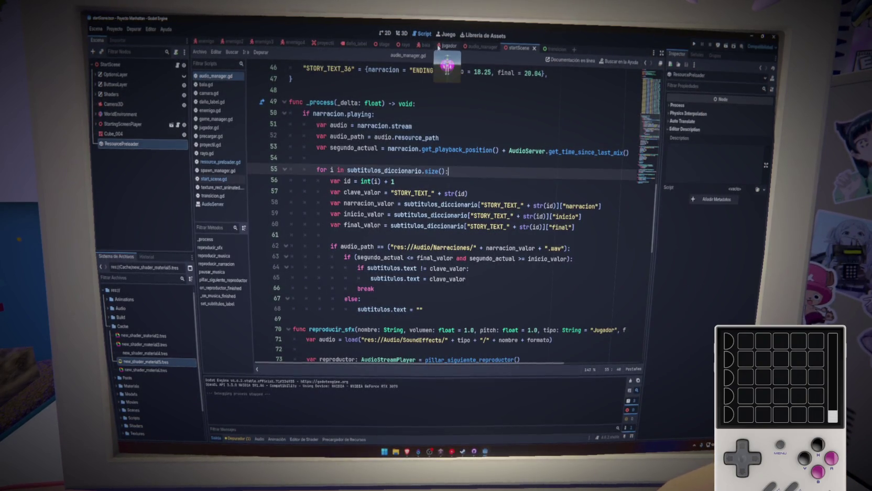
In the jugador scene's 3D view, preview the ExplosionEscudo2 and ExplosionEscudo3 particle bursts
click(439, 46)
click(402, 33)
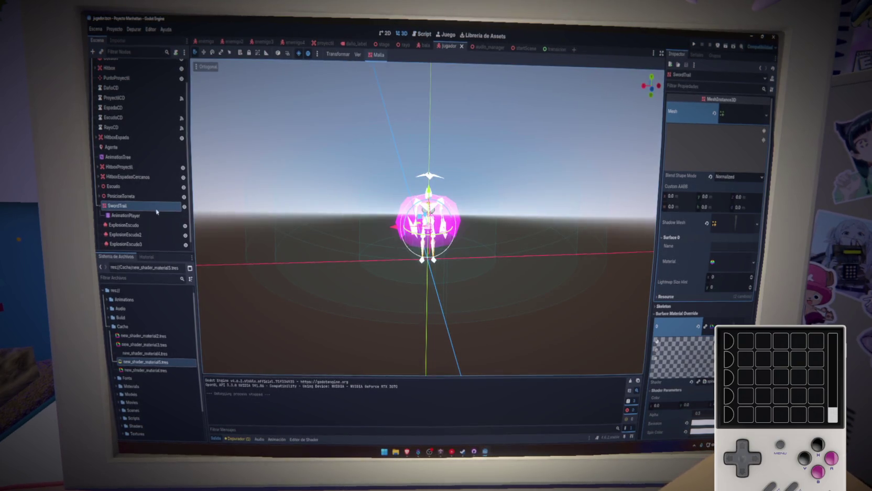
click(125, 224)
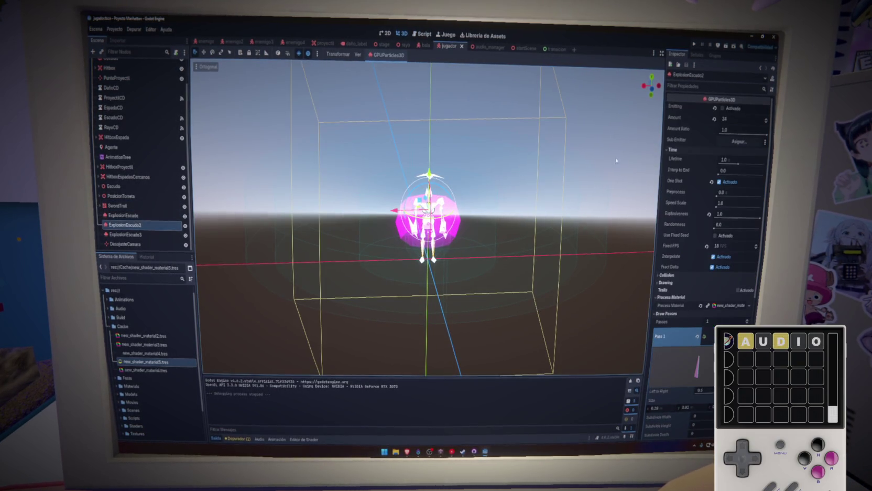
click(723, 108)
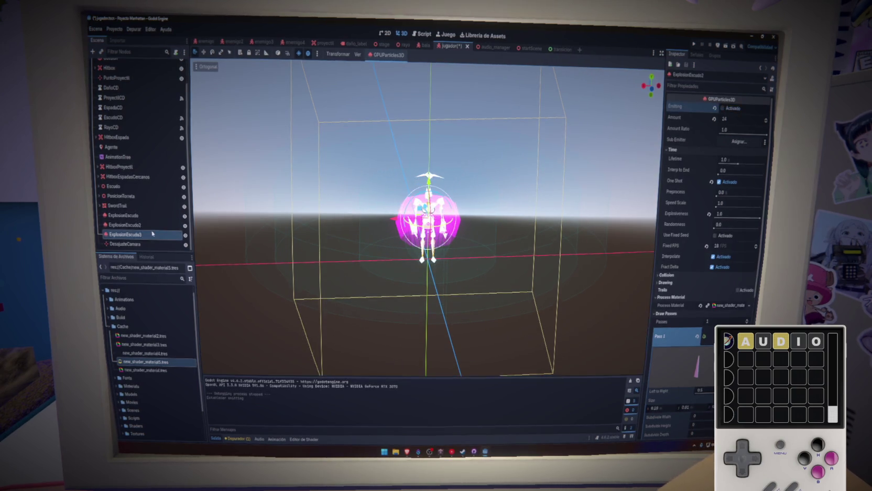
click(157, 234)
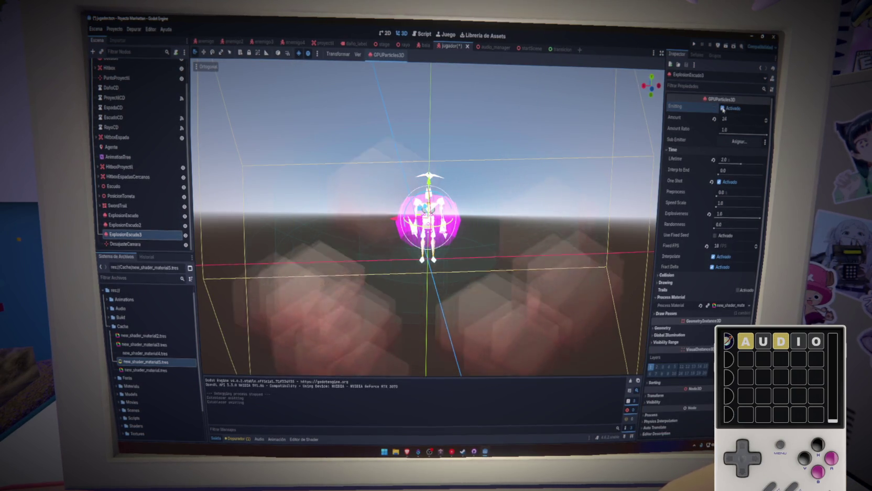
click(723, 108)
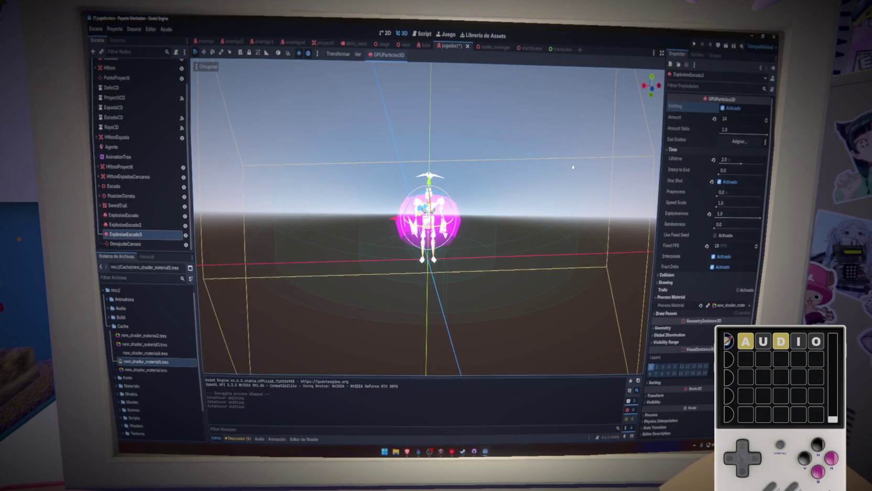
drag(571, 166, 583, 175)
drag(644, 152, 575, 170)
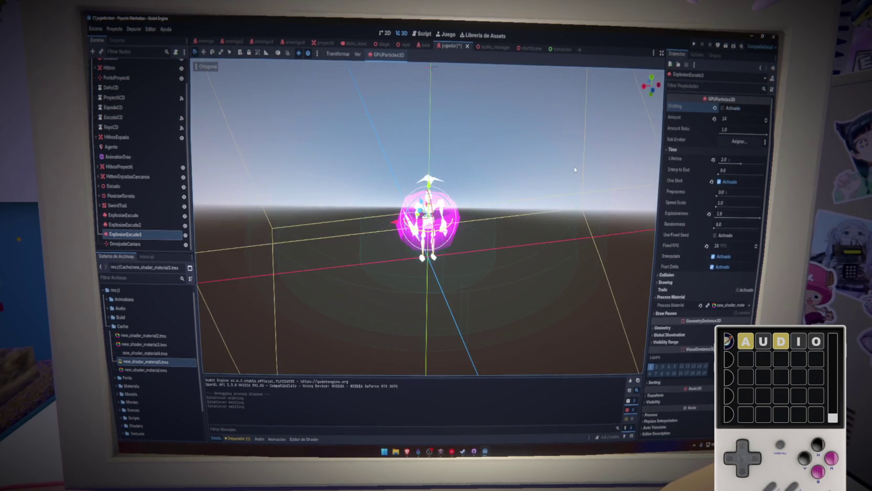
Expand ExplosionEscudo3's process material and browse through its shader code
click(689, 305)
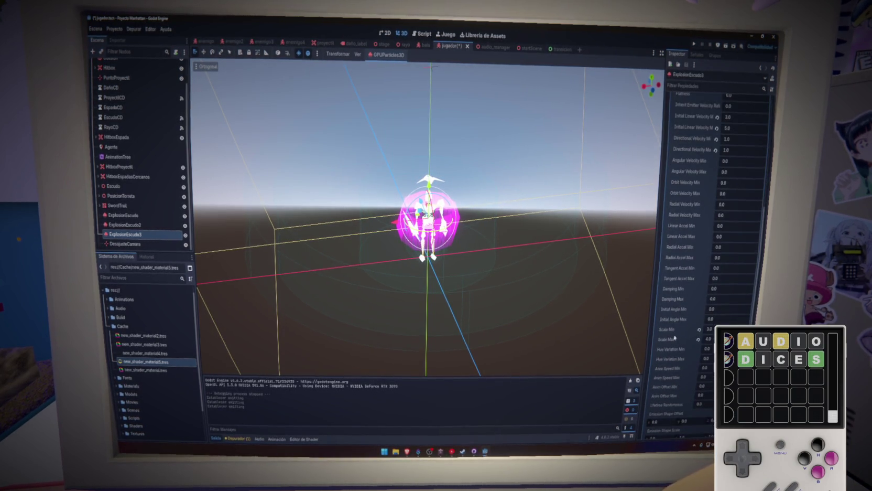
scroll(675, 338, down, 5)
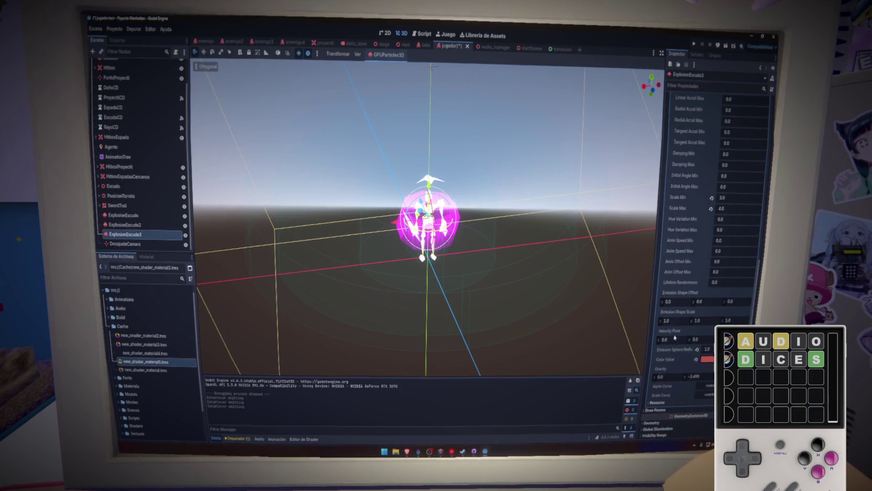
scroll(675, 338, up, 5)
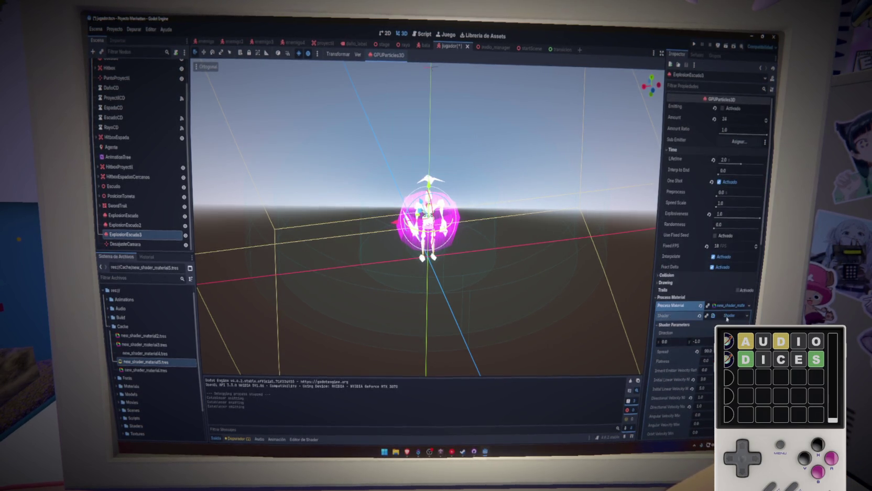
click(728, 316)
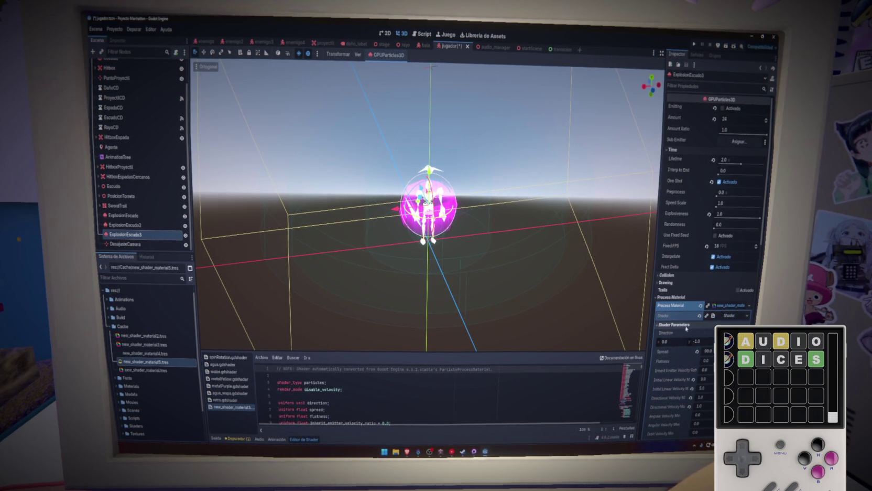
scroll(686, 328, down, 2)
scroll(685, 333, down, 4)
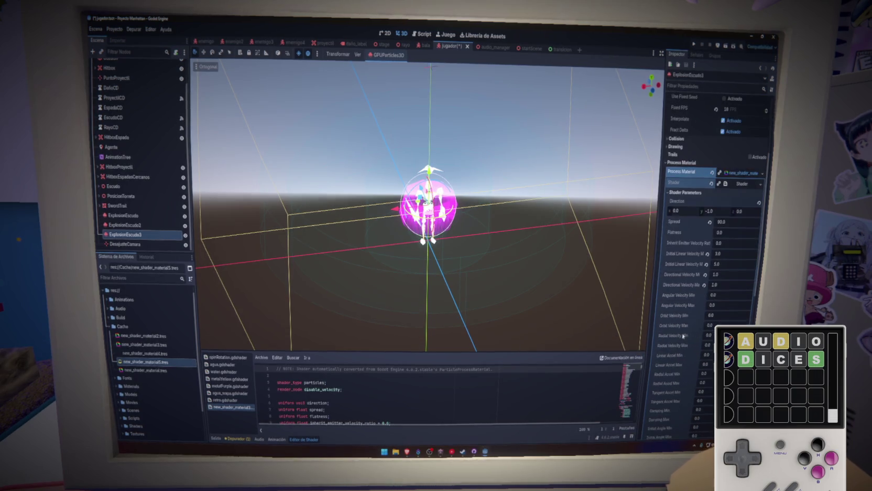
scroll(683, 336, down, 2)
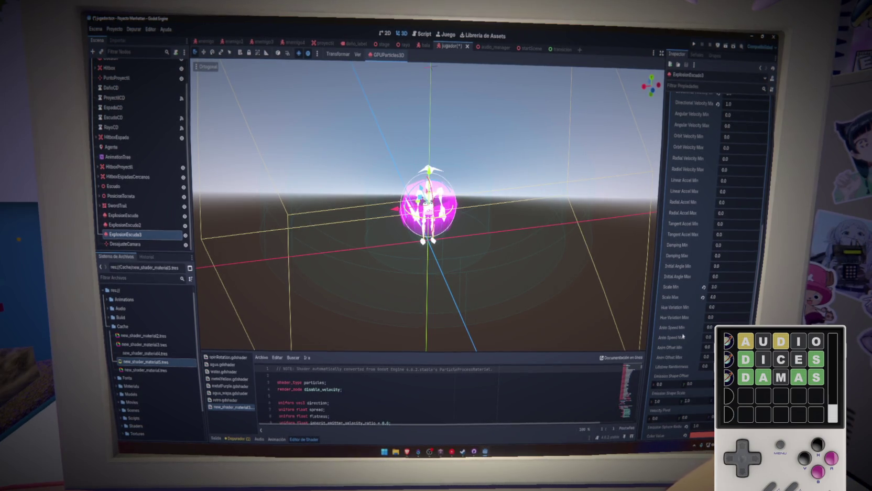
scroll(683, 336, down, 4)
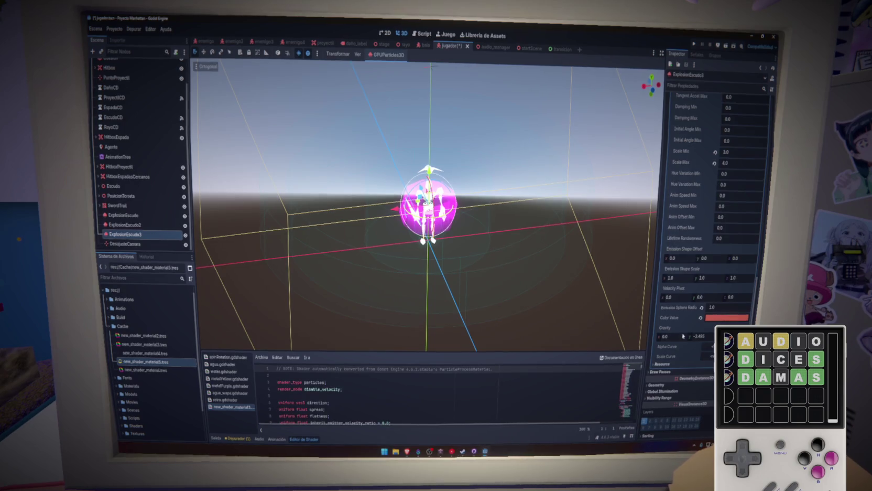
Adjust the ExplosionEscudo3 particle colour, replaying the burst, and save the jugador scene
click(726, 318)
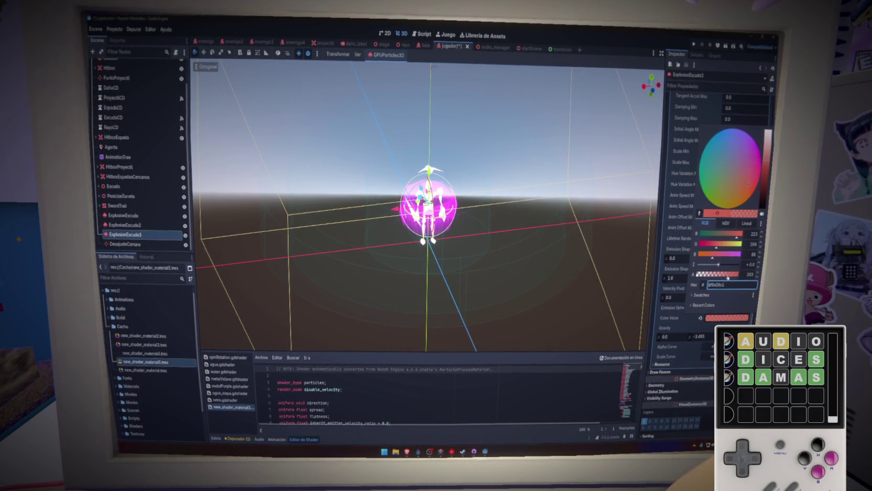
click(674, 323)
scroll(676, 294, up, 10)
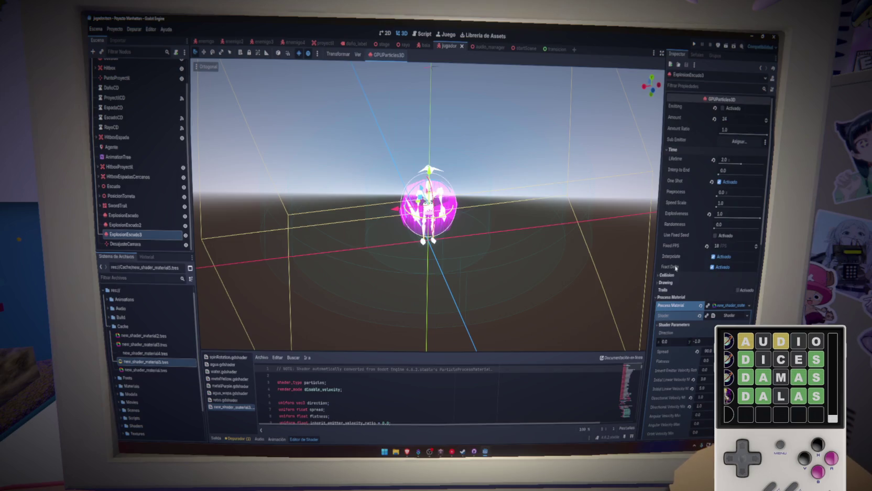
click(732, 109)
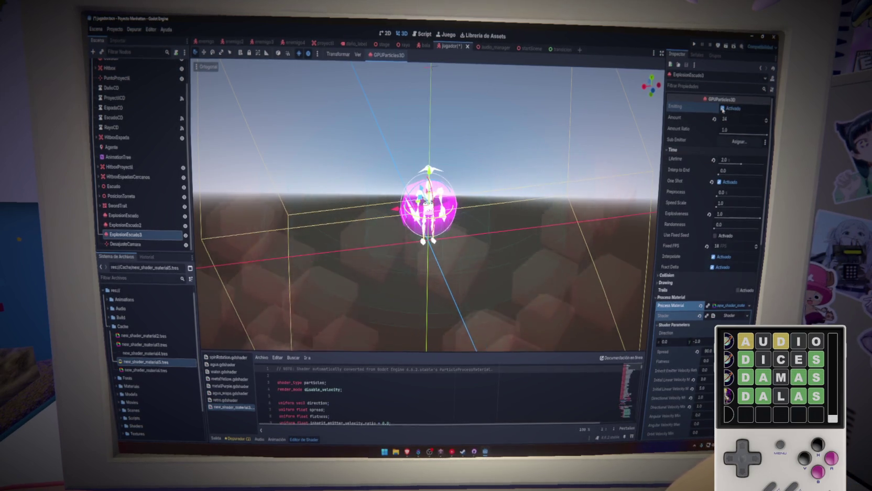
scroll(680, 305, down, 10)
click(722, 278)
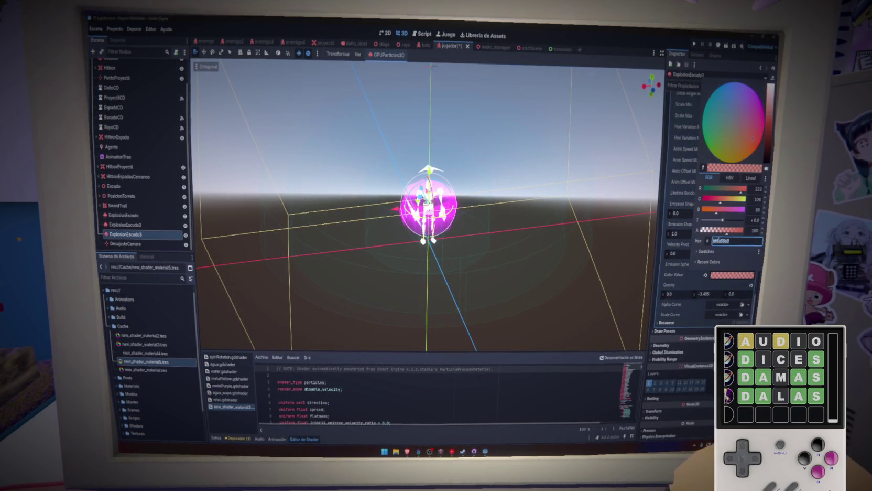
key(ctrl+s)
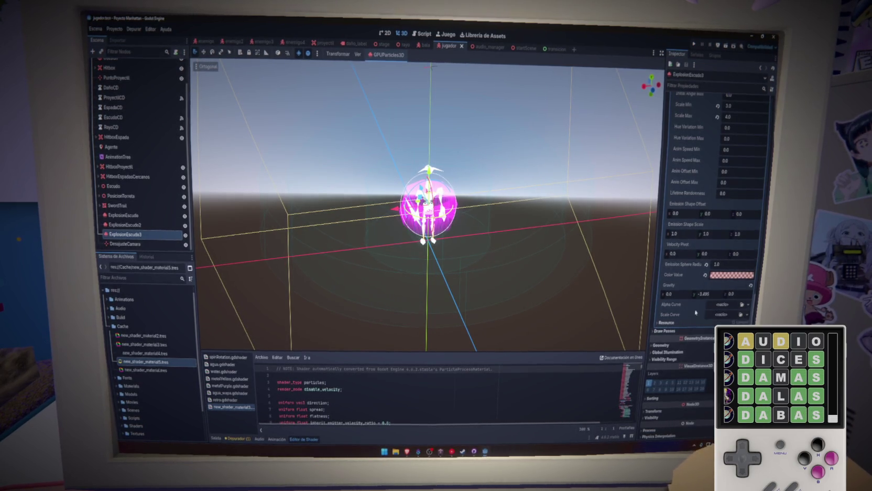
Replay the particle burst to preview it, then save and launch the game with F5
scroll(695, 313, up, 10)
click(723, 107)
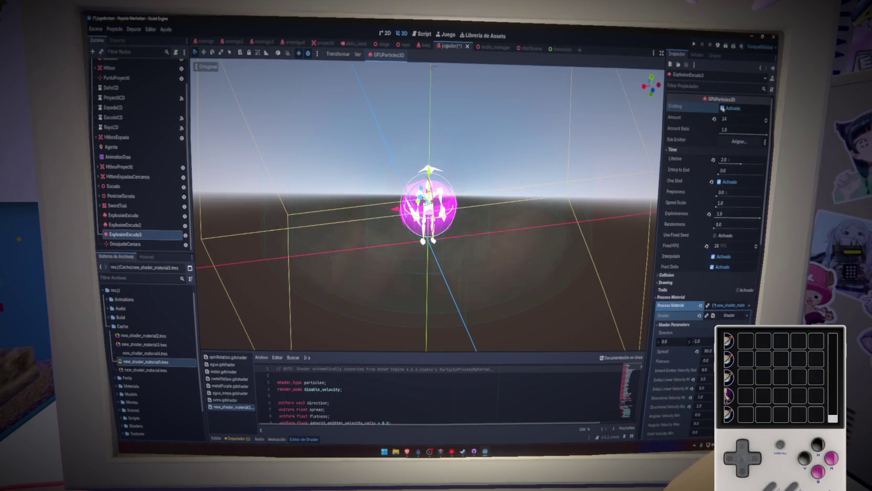
scroll(674, 276, down, 10)
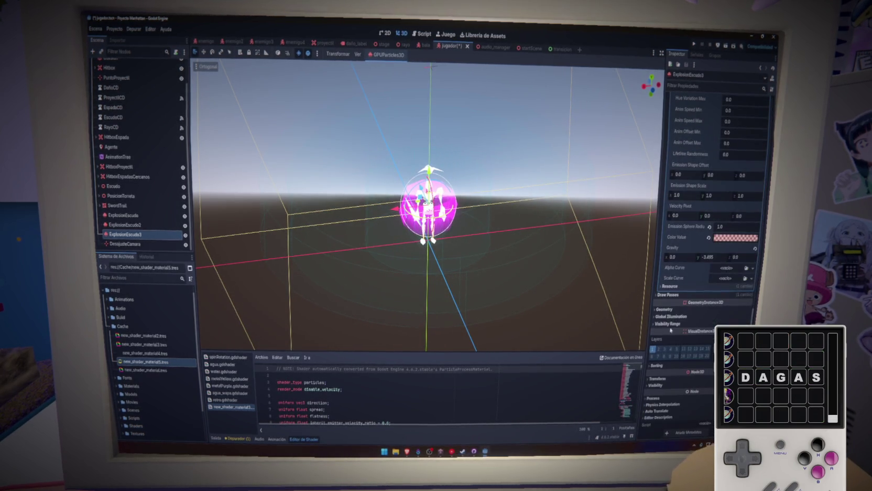
key(F5)
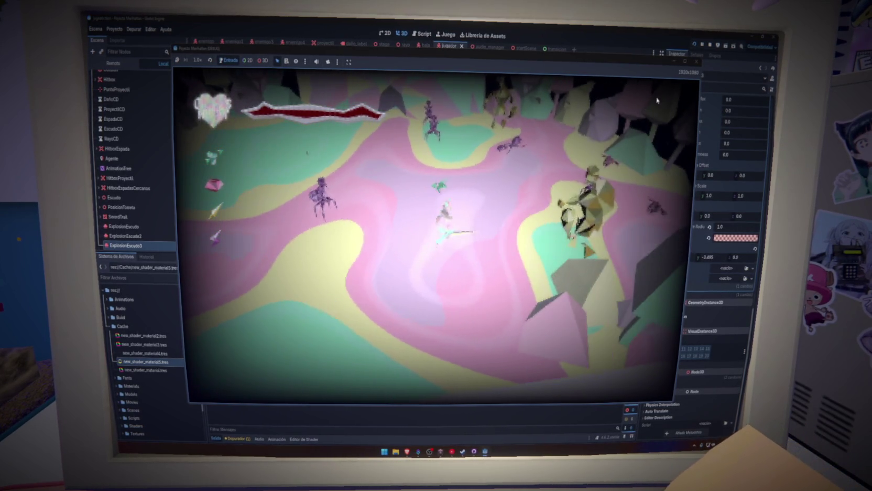
Stop the play-test with F8 and select the projectile hitbox's collision shape
key(F8)
click(521, 173)
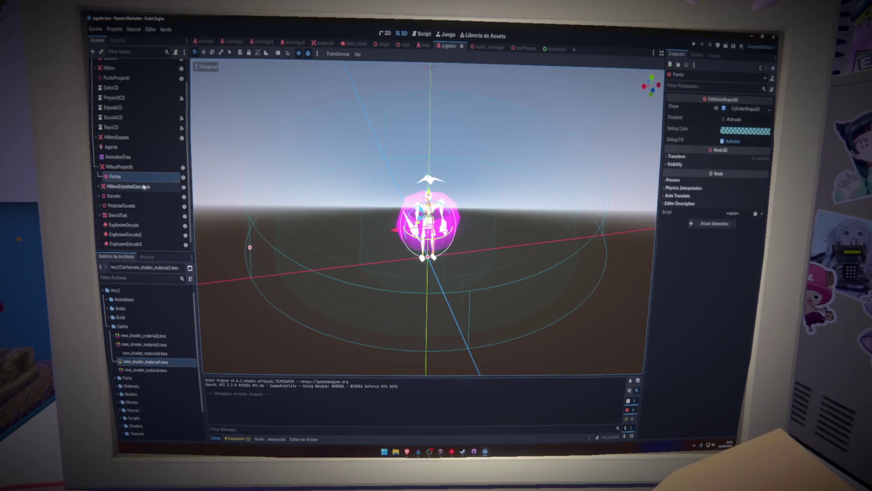
Inspect ExplosionEscudo3's scale curve and Color Value picker in the Inspector
click(135, 244)
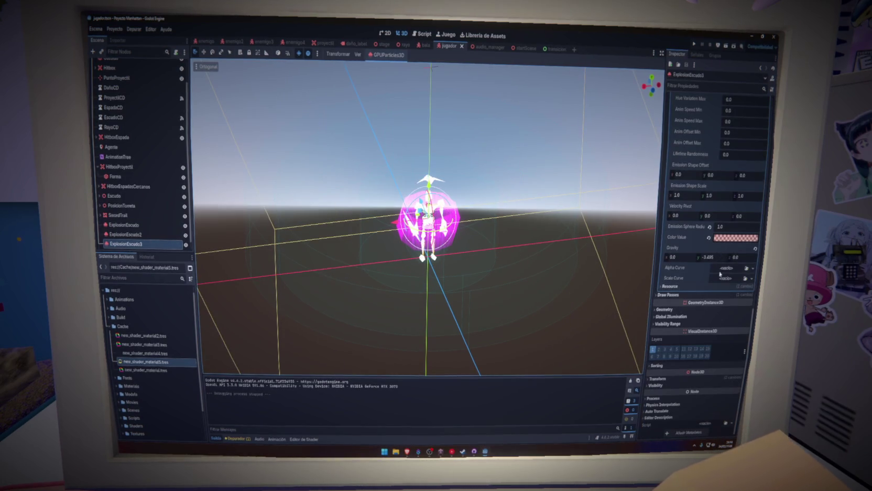
click(727, 279)
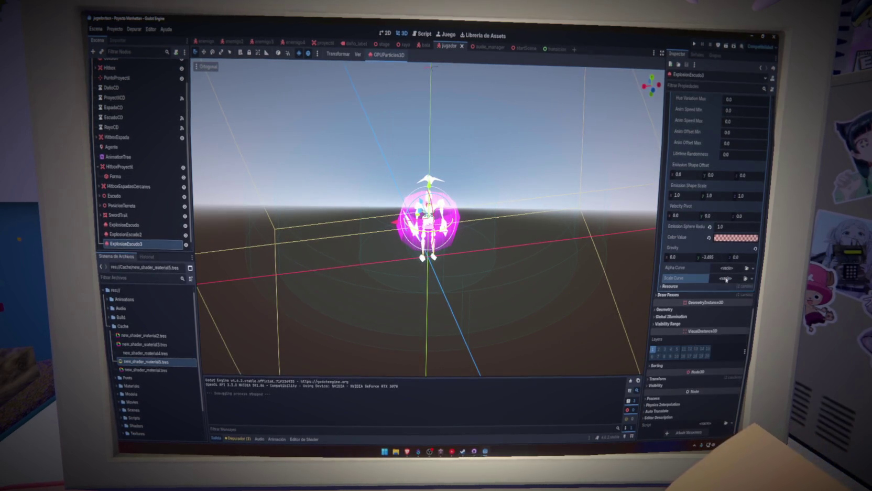
click(724, 240)
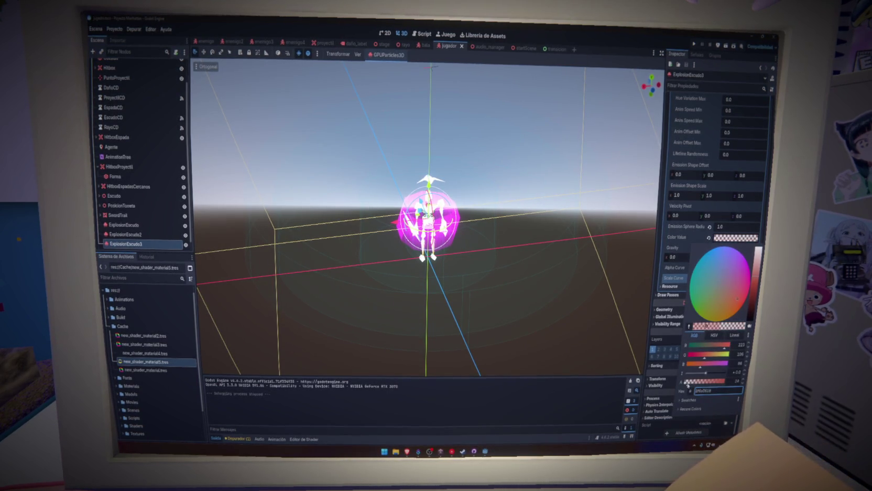
click(679, 370)
Play-test the game again, then stop it and save the scene
click(694, 44)
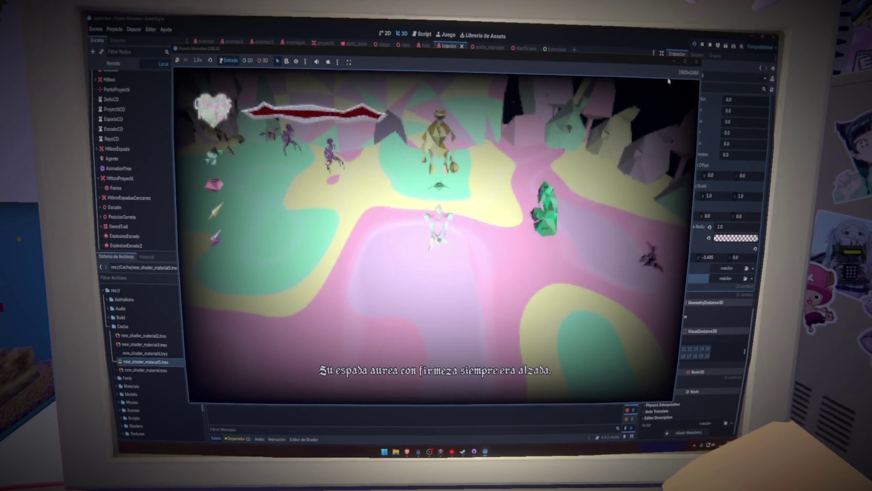
click(696, 61)
key(ctrl+s)
Open Proyecto > Exportar and start exporting the Web preset
click(114, 29)
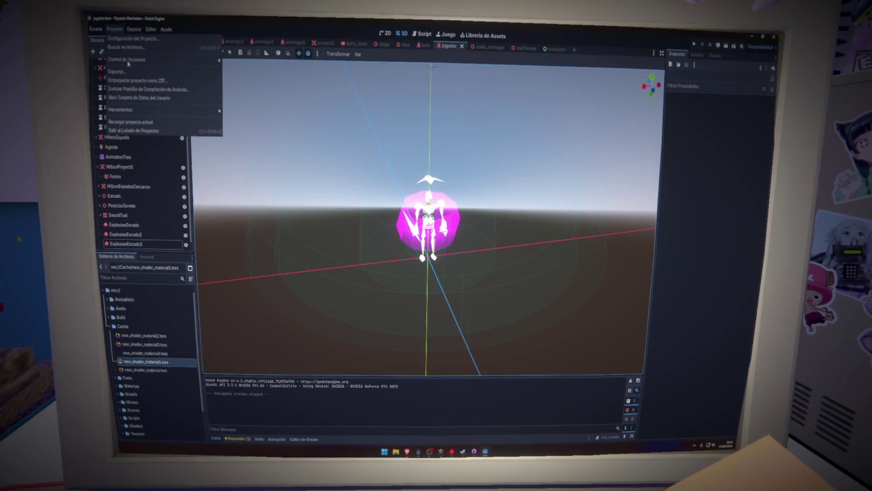
mouse_move(152, 111)
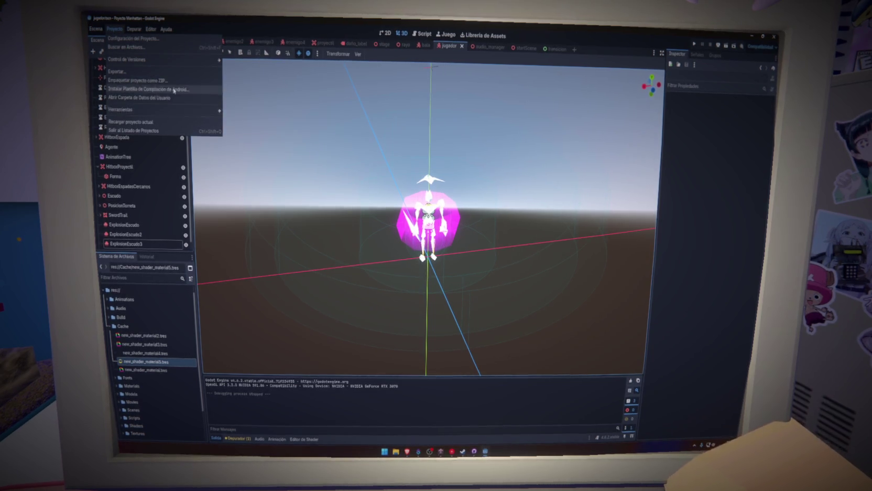
click(126, 72)
click(421, 323)
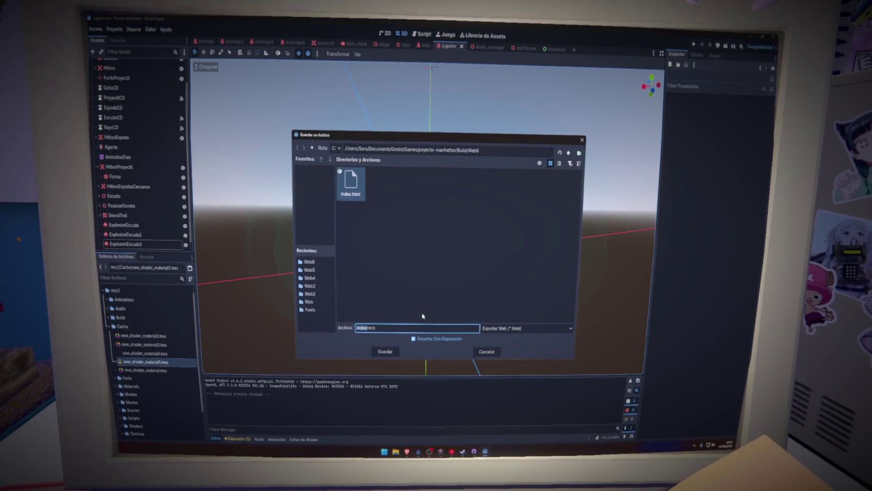
Create a Web7 folder inside Build and save the web export there
click(440, 242)
key(BackSpace)
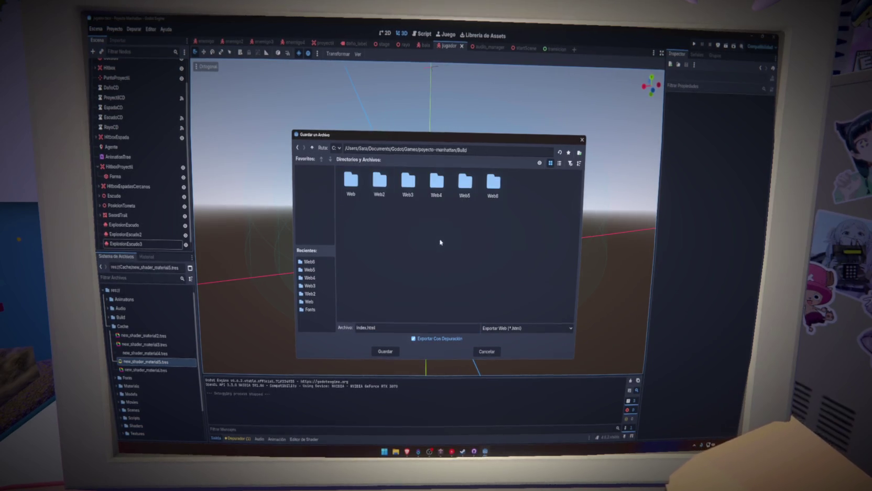
right_click(443, 243)
key(Escape)
right_click(466, 243)
click(474, 249)
text(Web7)
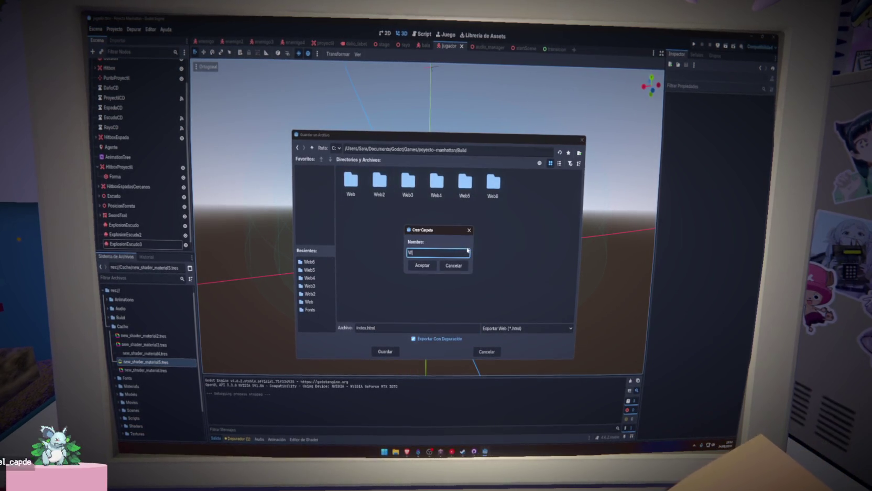
key(Return)
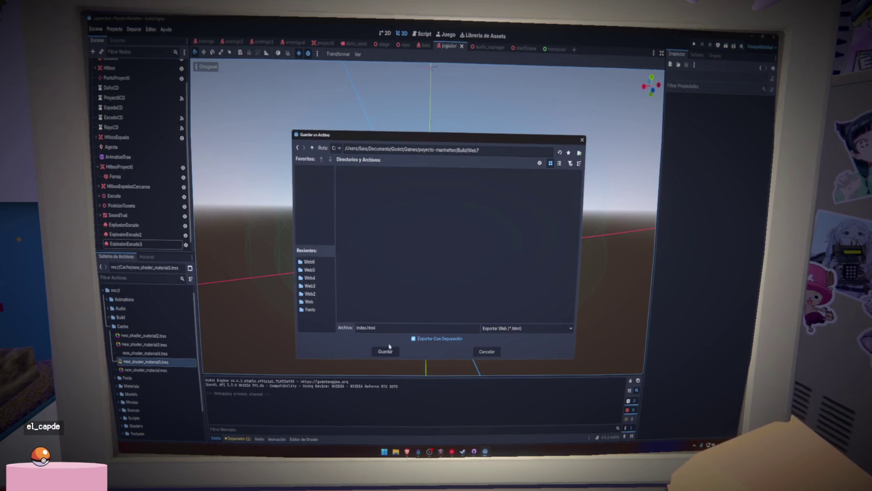
click(385, 351)
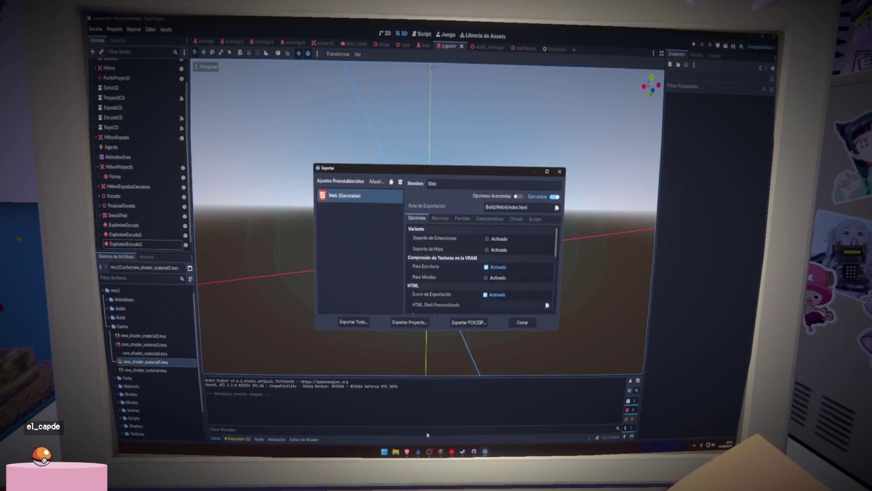
mouse_move(411, 452)
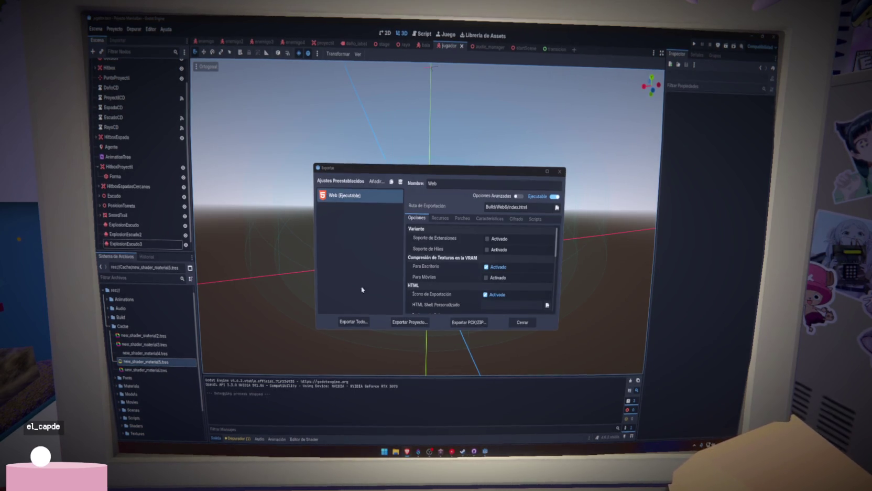
key(alt+Tab)
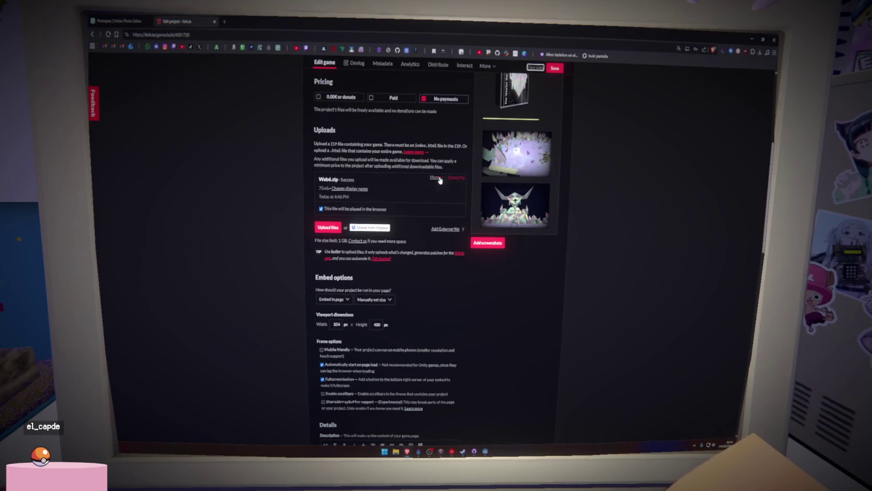
Delete the old Web6.zip upload and upload the Web7 folder compressed as Web7.zip
click(455, 177)
click(496, 147)
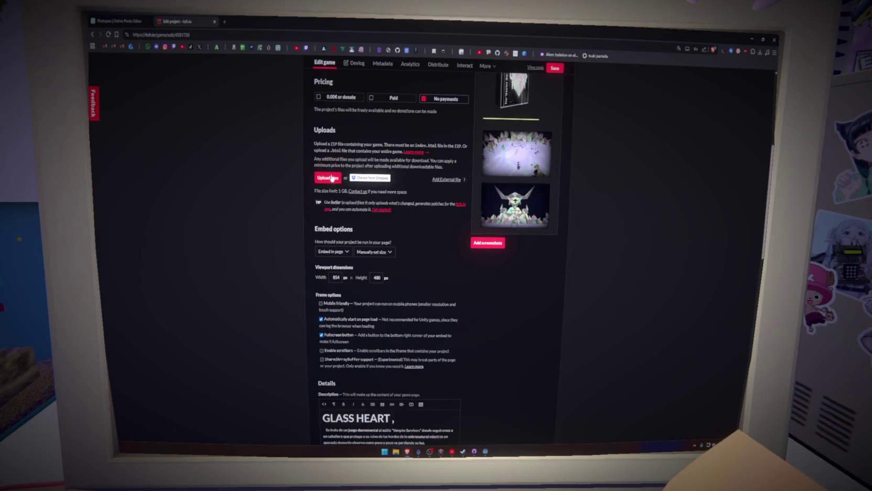
click(329, 178)
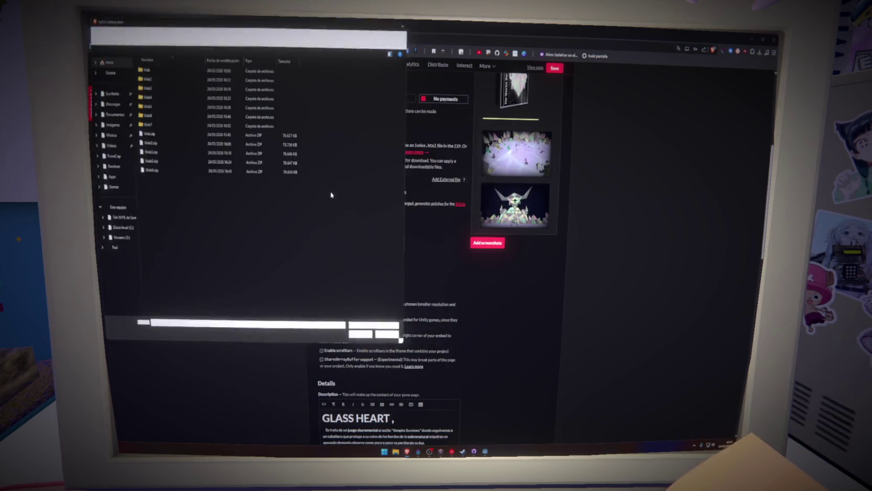
right_click(154, 124)
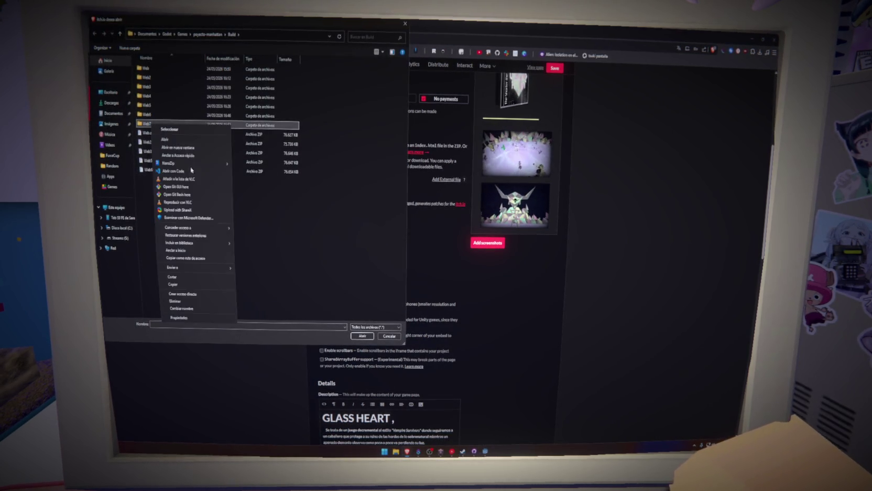
mouse_move(223, 267)
click(266, 266)
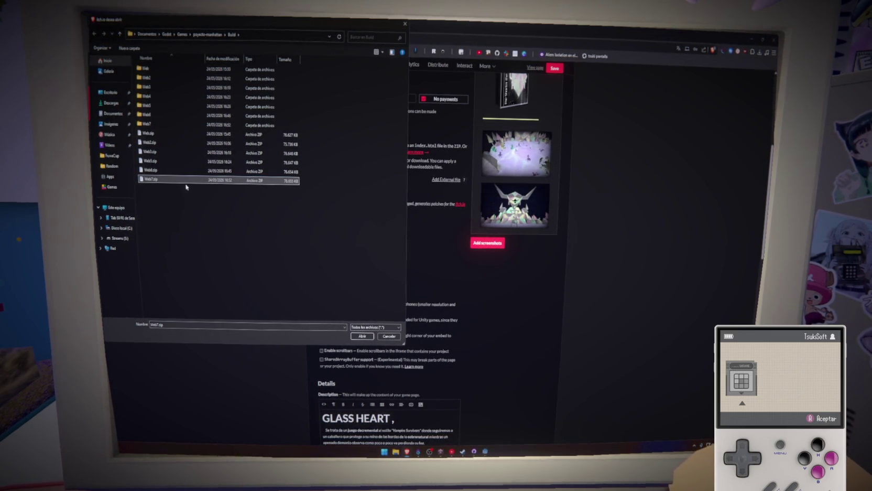
key(Return)
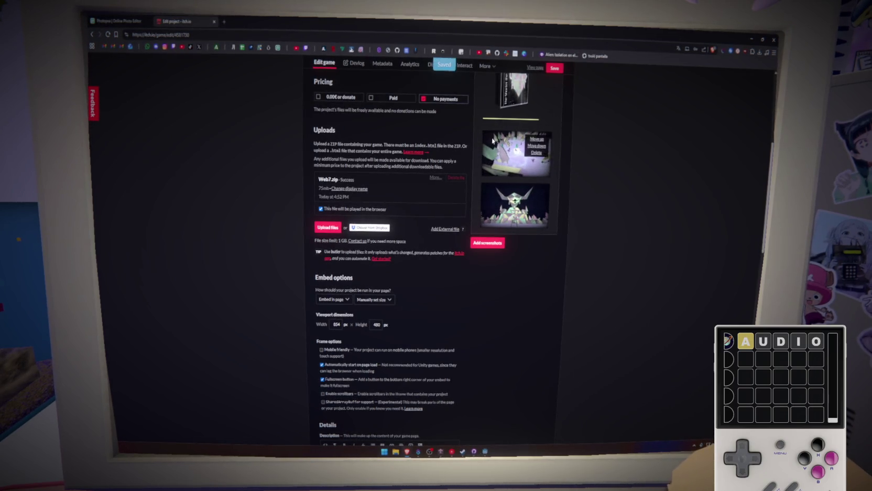
Open the GLASSHEART game page and let the new web build load to its title menu
scroll(493, 141, up, 3)
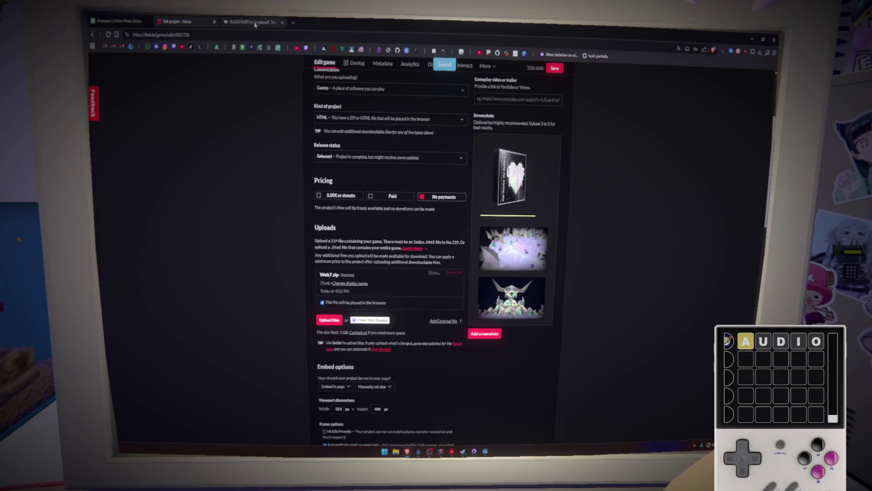
click(255, 24)
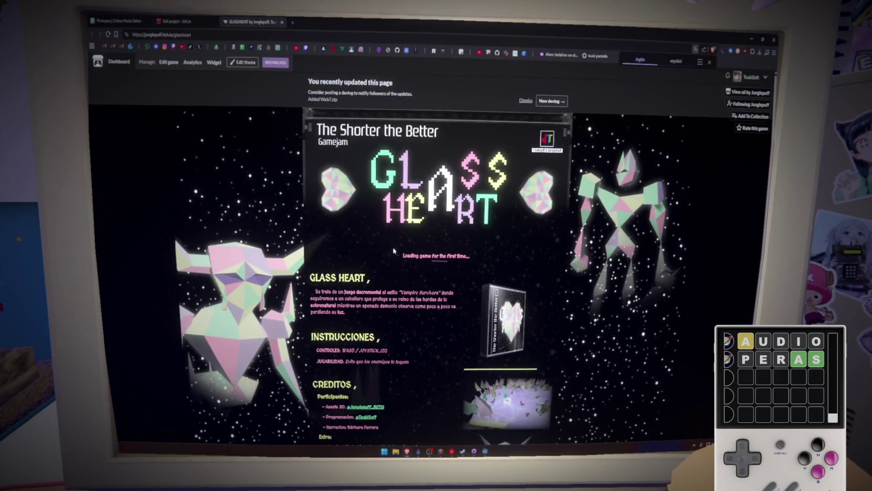
scroll(423, 260, down, 2)
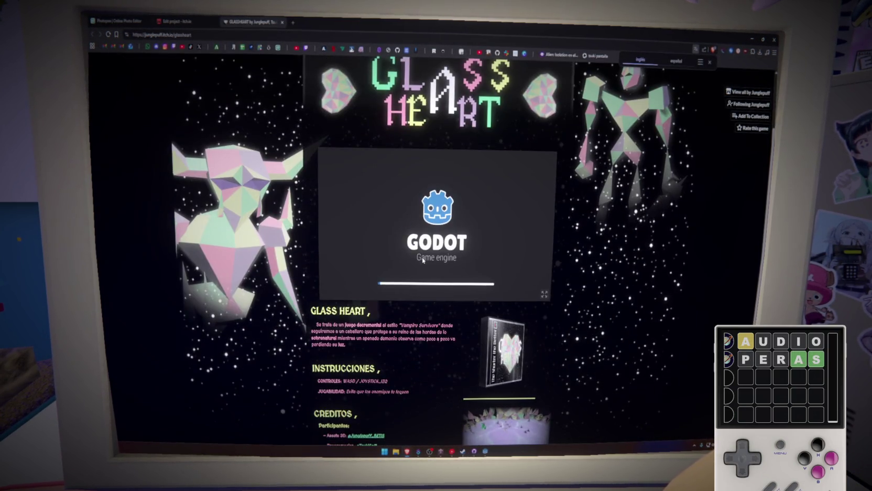
scroll(424, 260, down, 2)
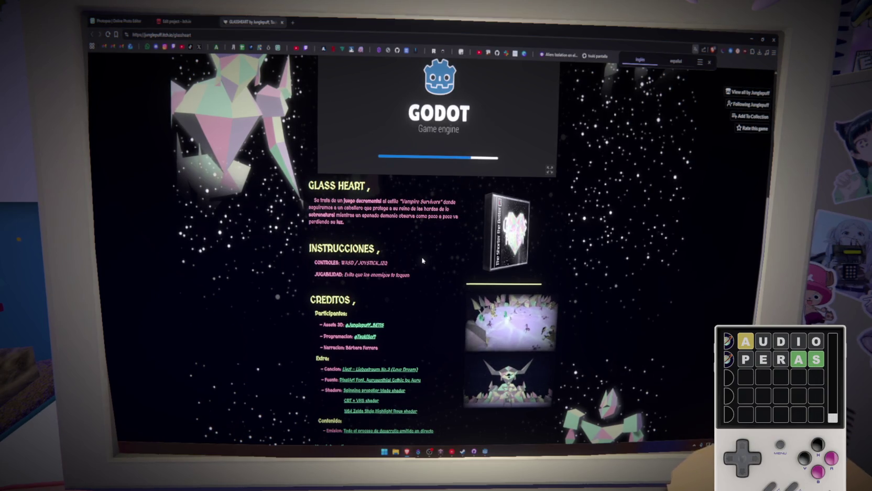
scroll(423, 261, down, 1)
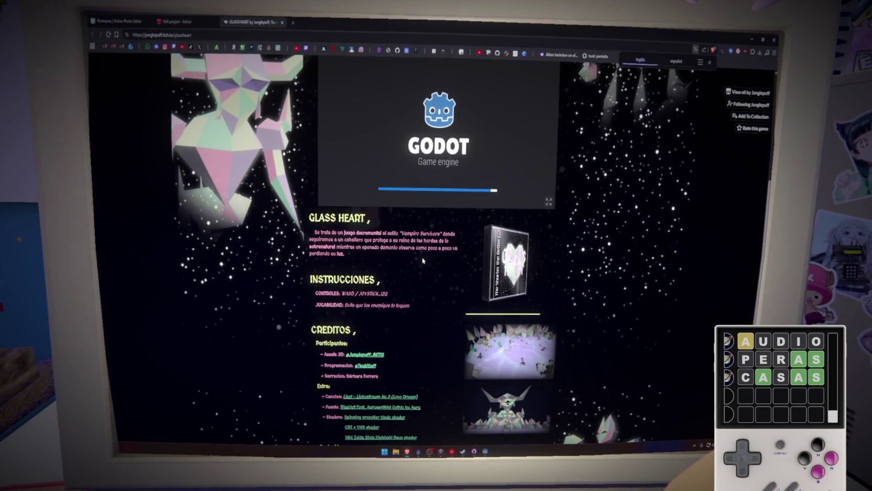
scroll(423, 260, up, 2)
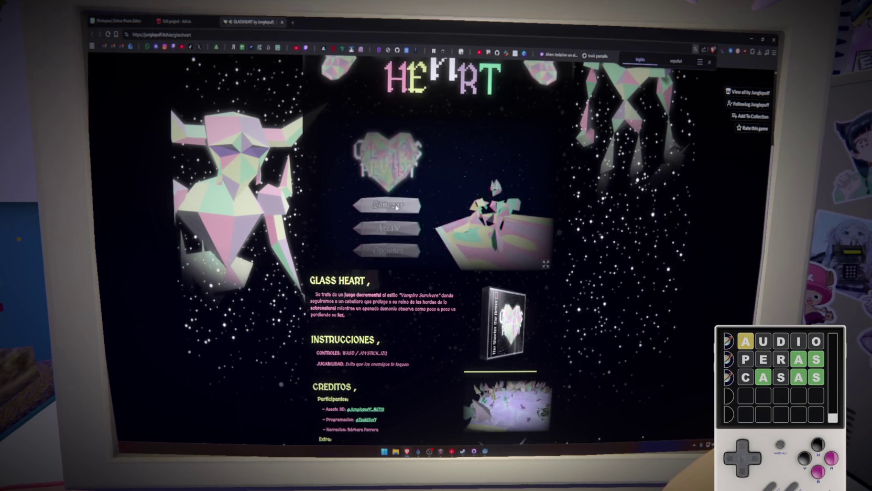
click(232, 35)
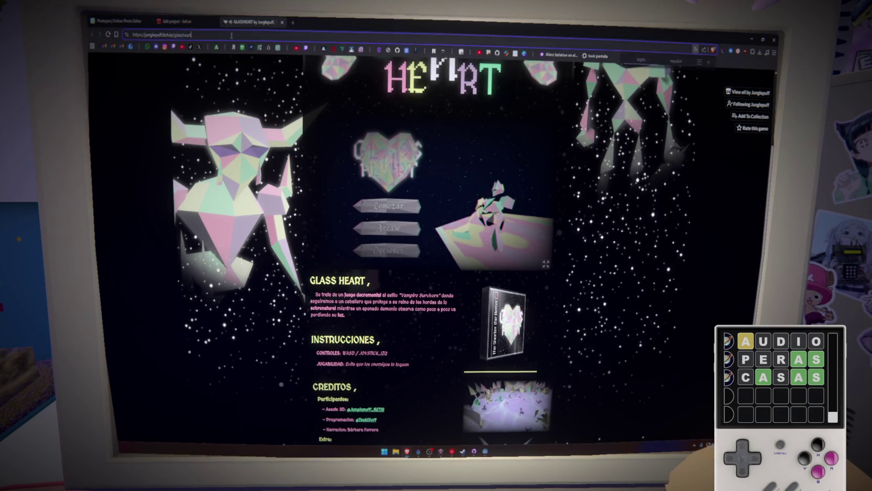
Load the Glass Heart page address in a new private browser window
key(ctrl+c)
key(ctrl+n)
key(ctrl+v)
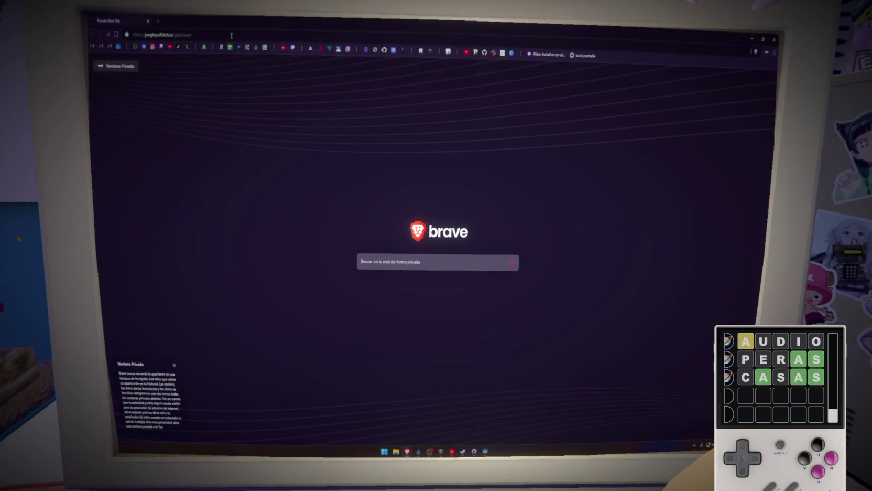
key(Return)
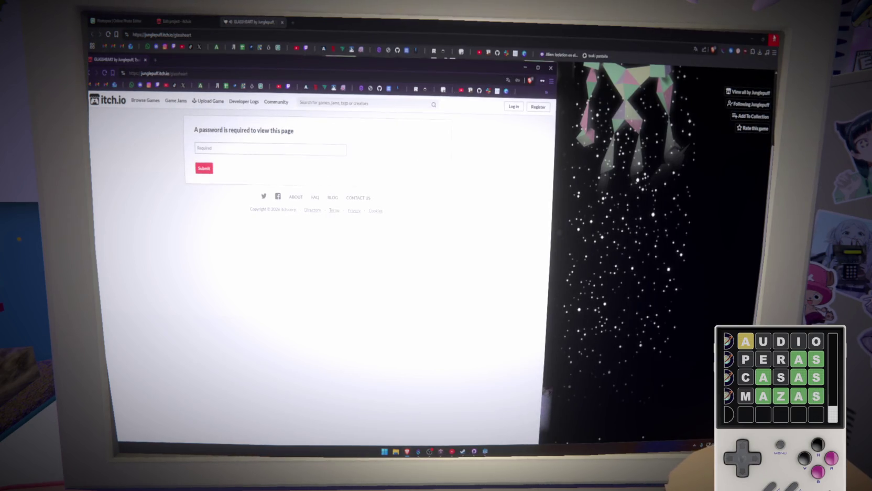
click(282, 22)
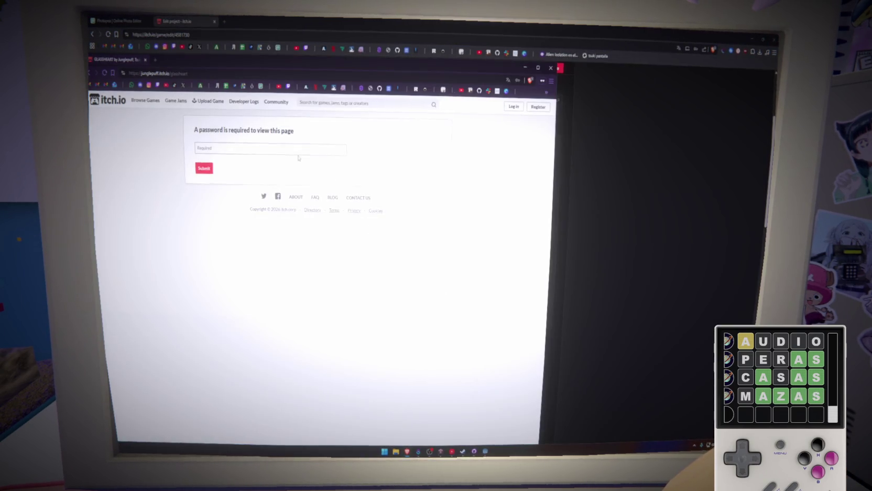
Enter the page password to unlock Glass Heart and maximize that window
click(296, 150)
text(****)
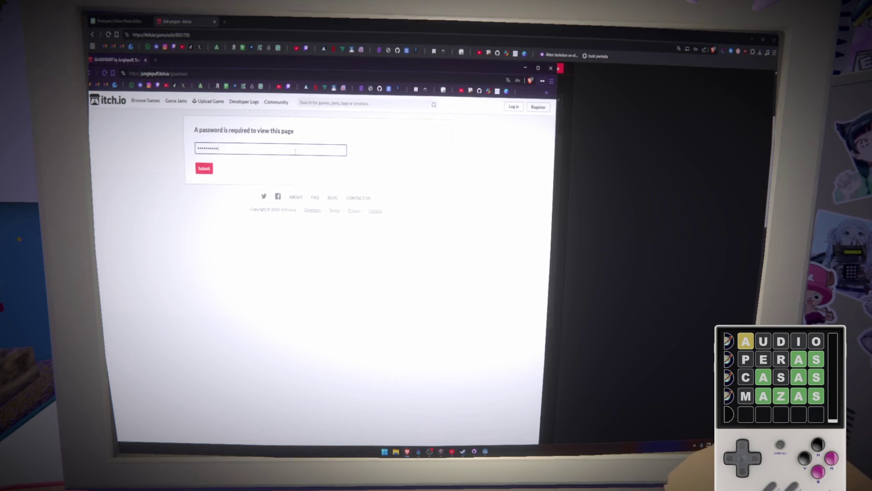
key(Return)
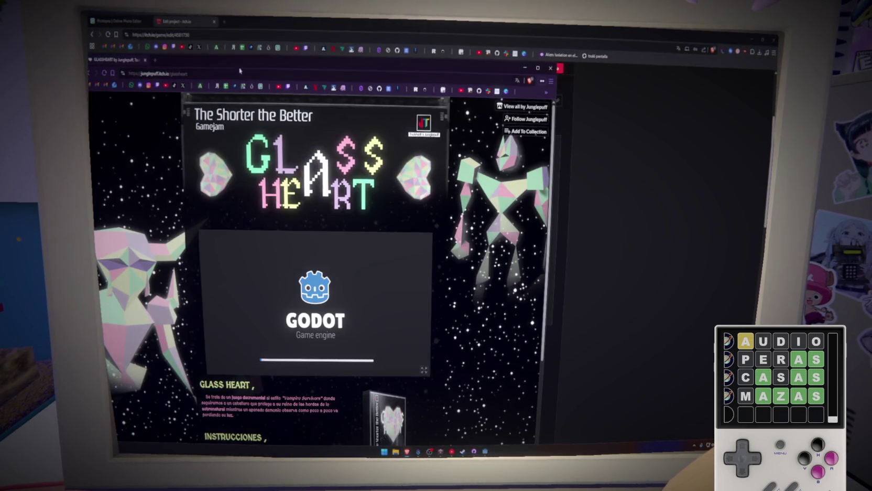
key(alt+Tab)
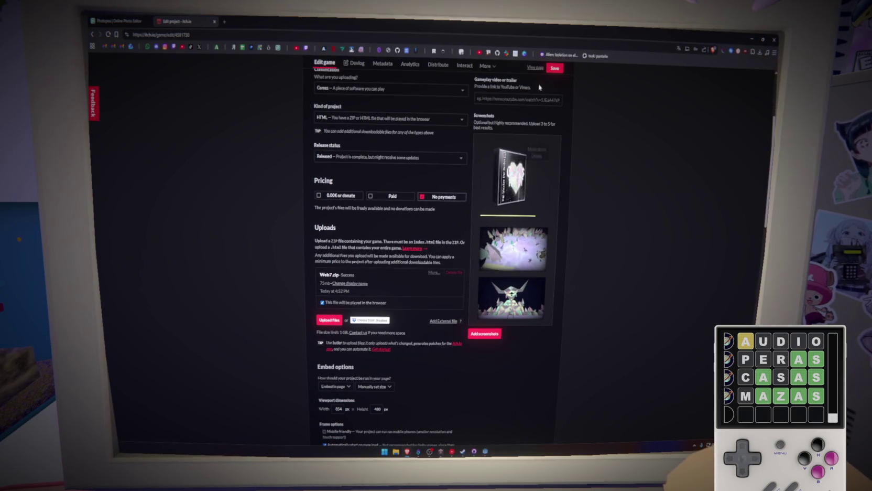
key(super+Down)
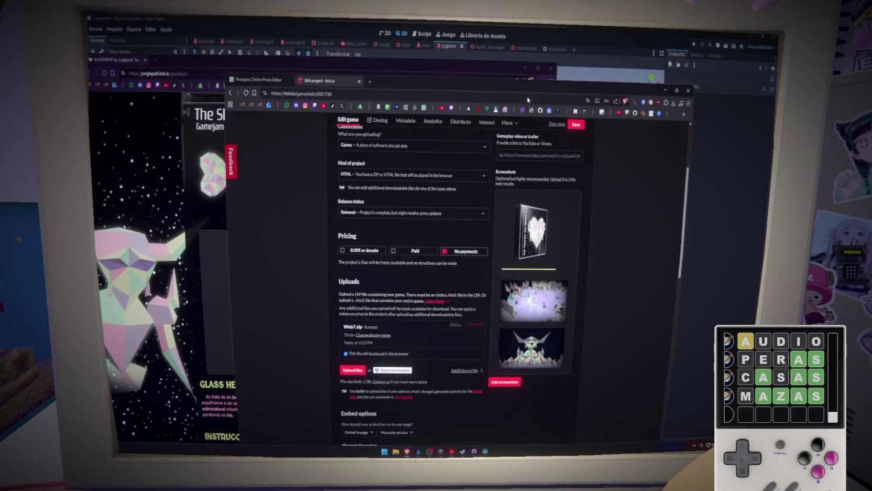
double_click(505, 74)
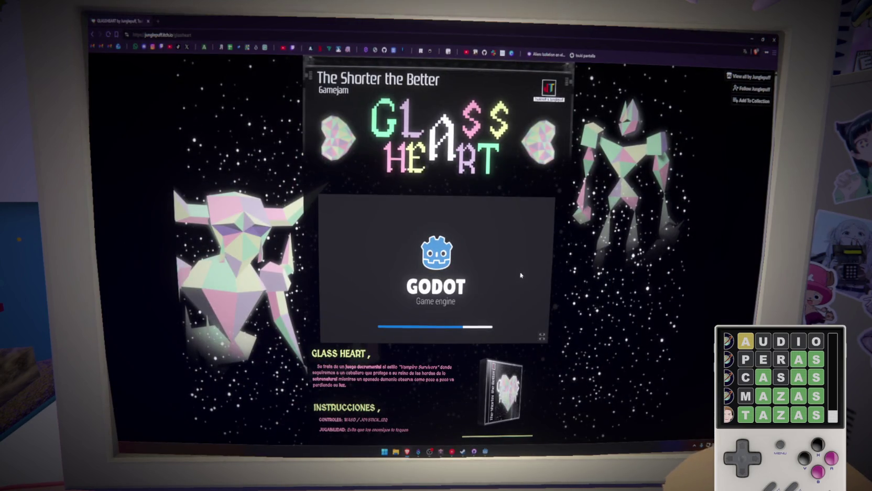
Play the Glass Heart embed fullscreen and start a new game with Comezar
click(542, 337)
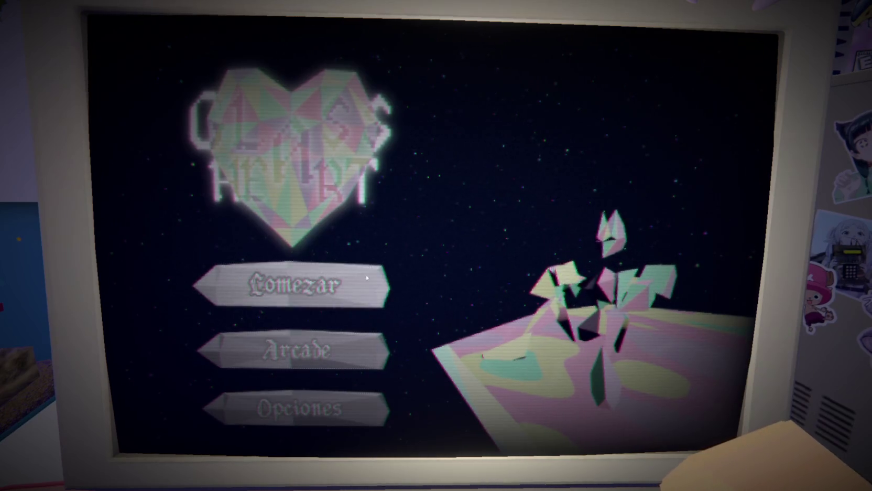
click(331, 284)
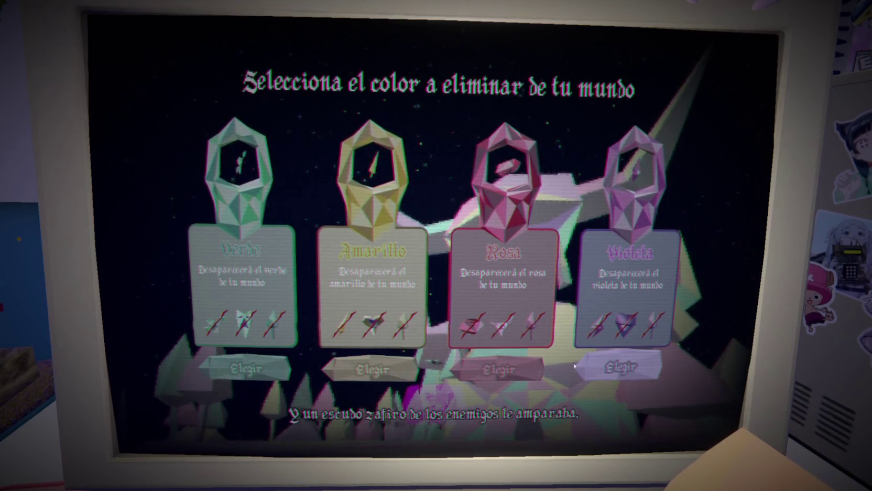
Choose Violeta as the colour to remove, then leave fullscreen after the cutscene
click(598, 365)
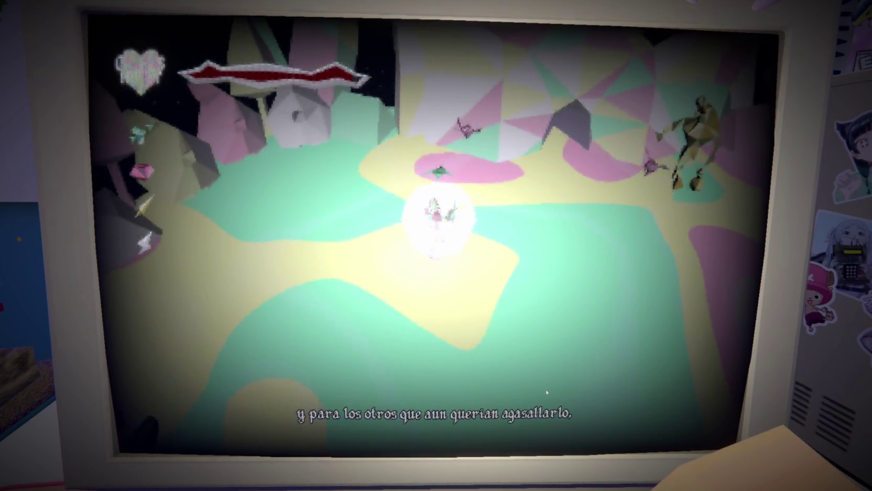
key(Escape)
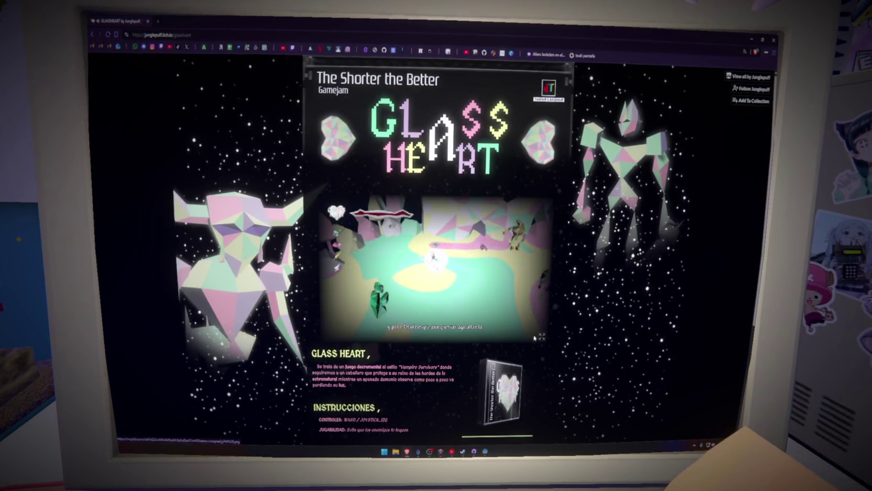
Replay fullscreen until the green, yellow and pink choice, then exit fullscreen
click(535, 337)
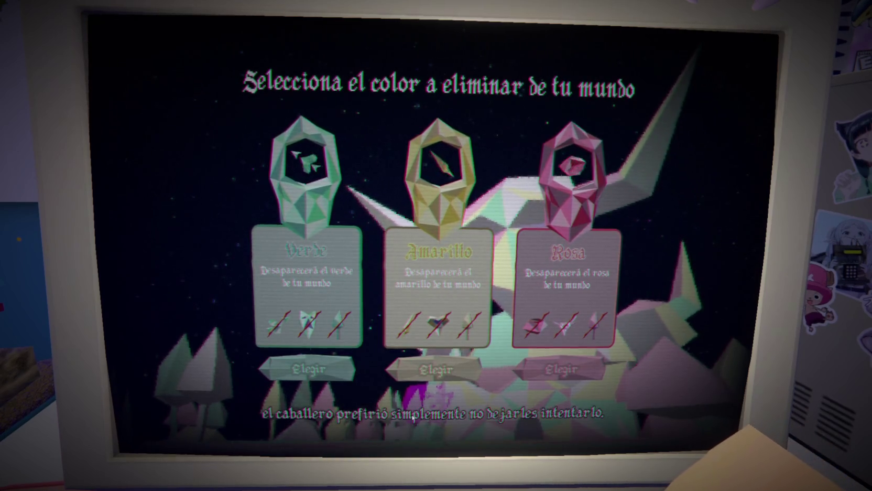
key(Escape)
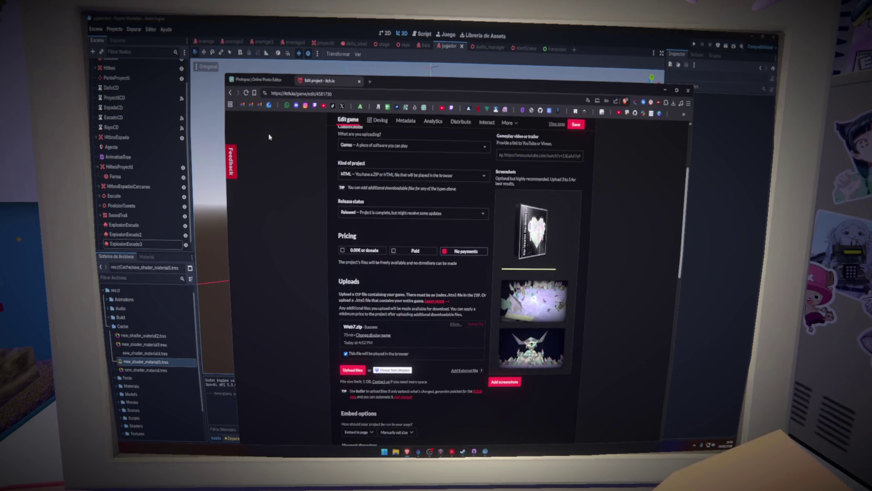
Return to Godot, close the Export dialog and open audio_manager.gd in the Script editor
click(666, 92)
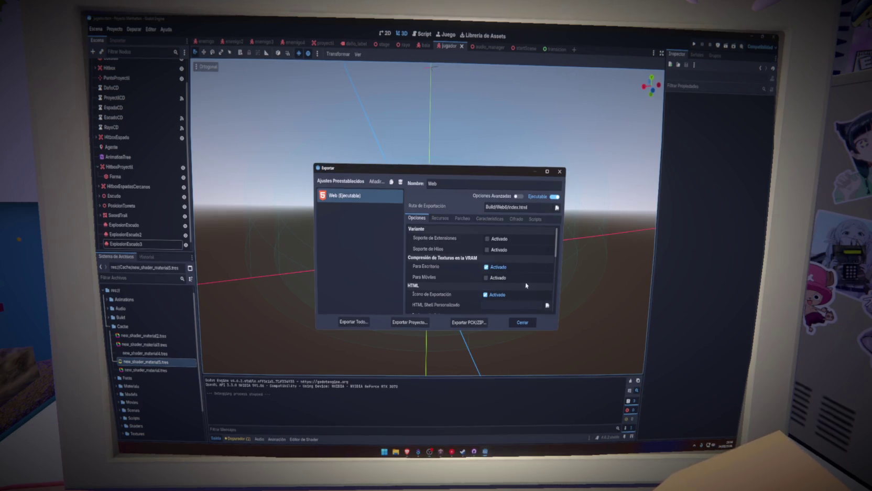
click(560, 173)
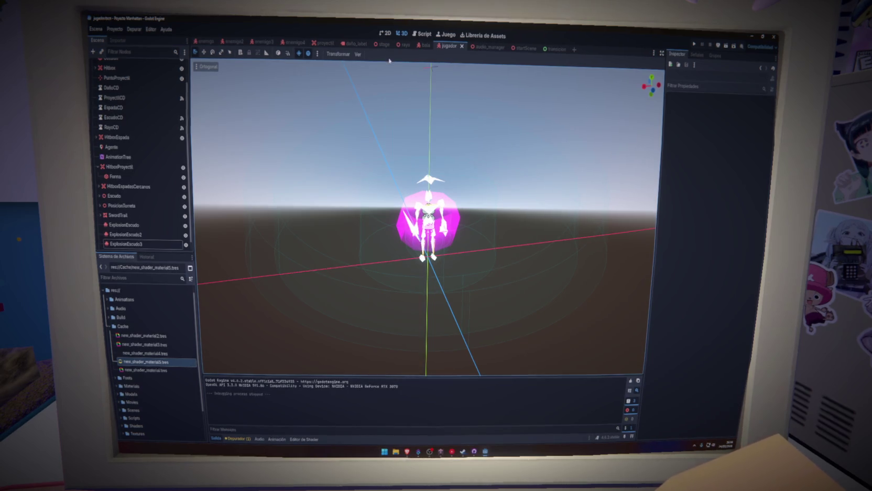
scroll(432, 155, down, 5)
mouse_move(431, 155)
mouse_down()
mouse_move(446, 168)
mouse_move(538, 186)
mouse_move(516, 176)
mouse_up()
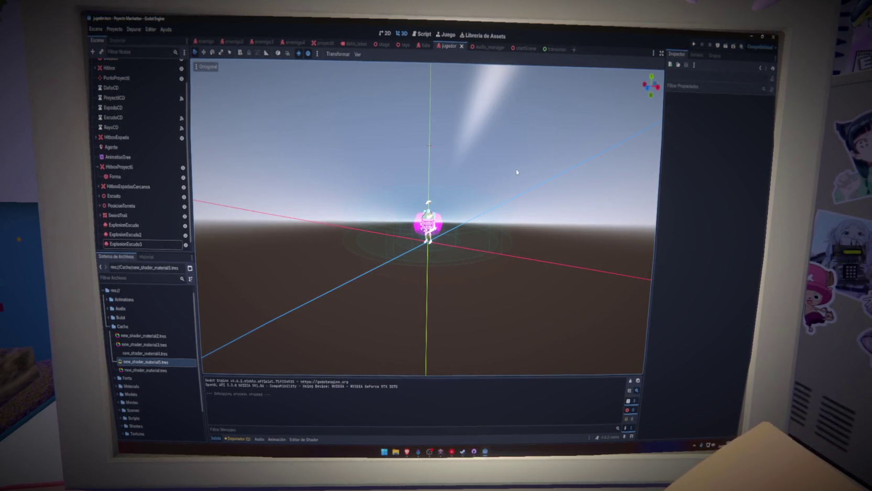
click(422, 35)
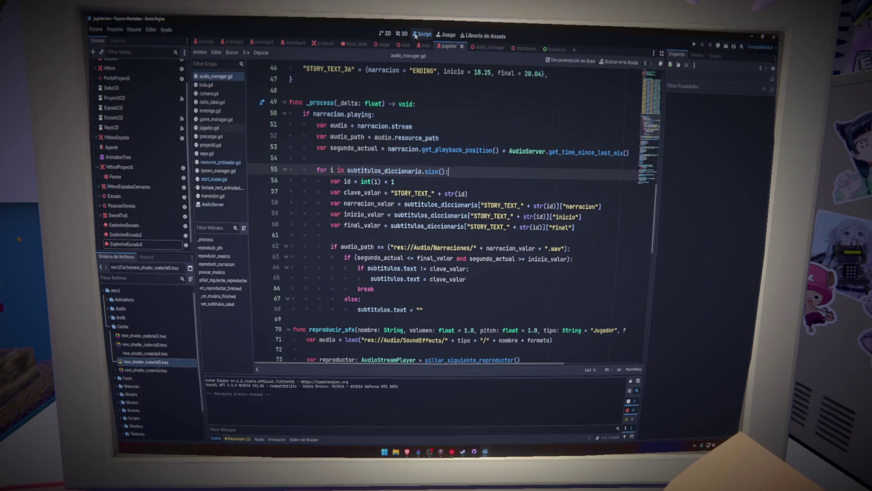
click(378, 163)
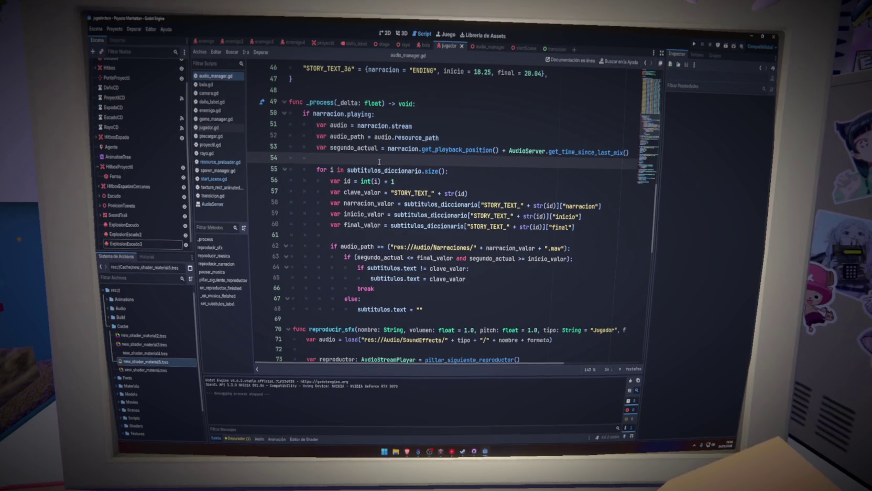
mouse_move(370, 114)
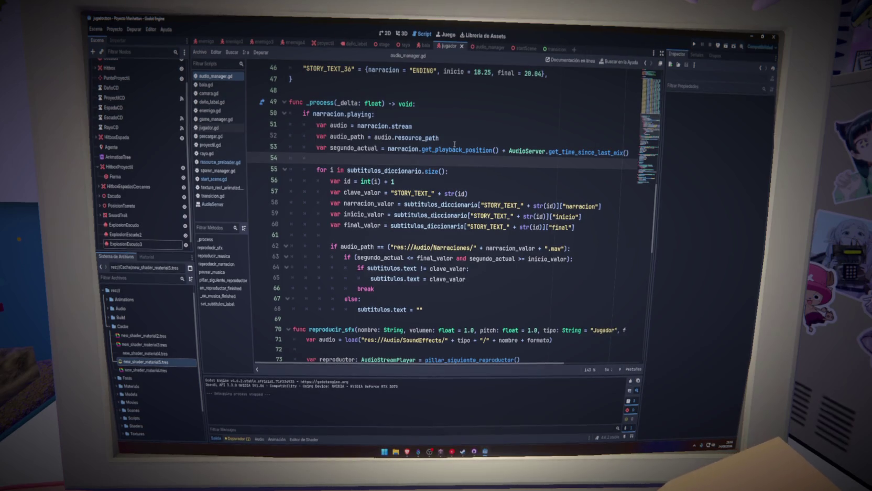
mouse_move(459, 148)
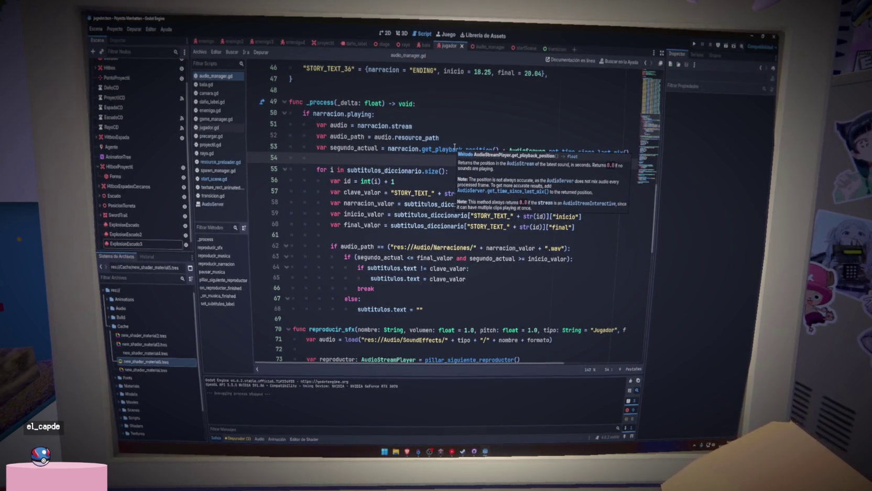
mouse_move(573, 154)
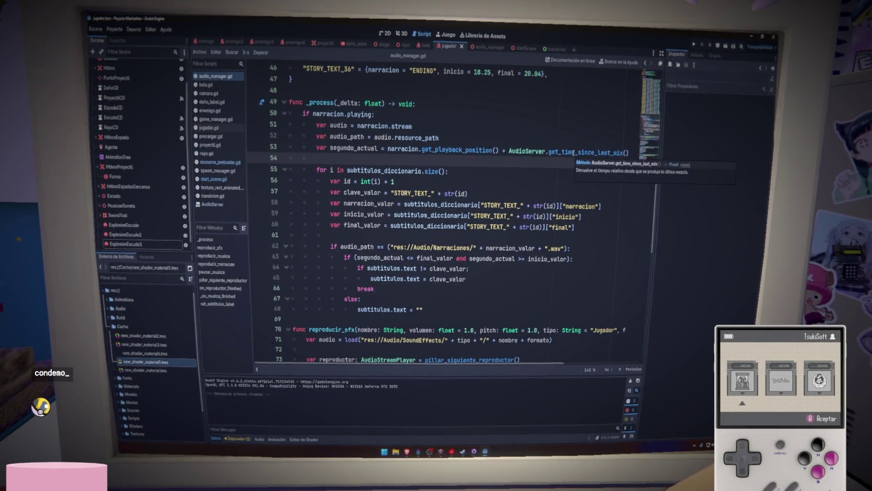
Select narracion.get_playback_position() on line 53, then scroll to the reproducir_* playback functions
click(475, 138)
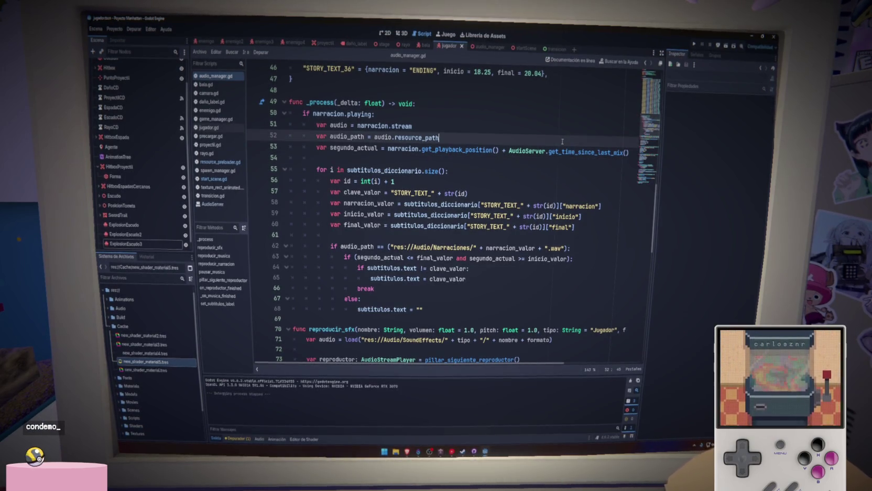
mouse_move(478, 150)
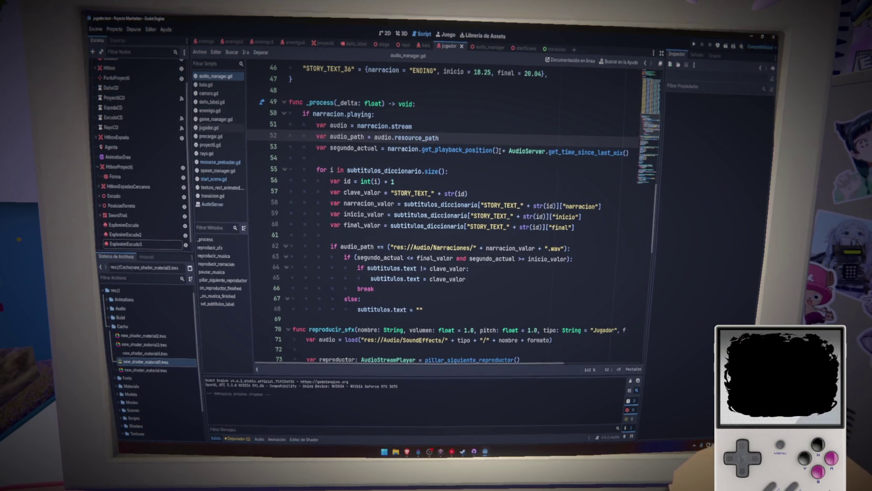
drag(499, 150, 393, 149)
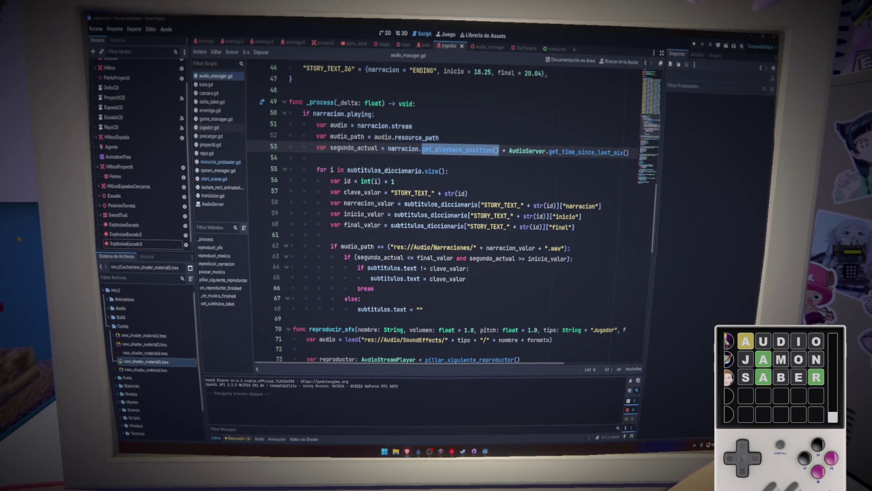
scroll(431, 264, down, 5)
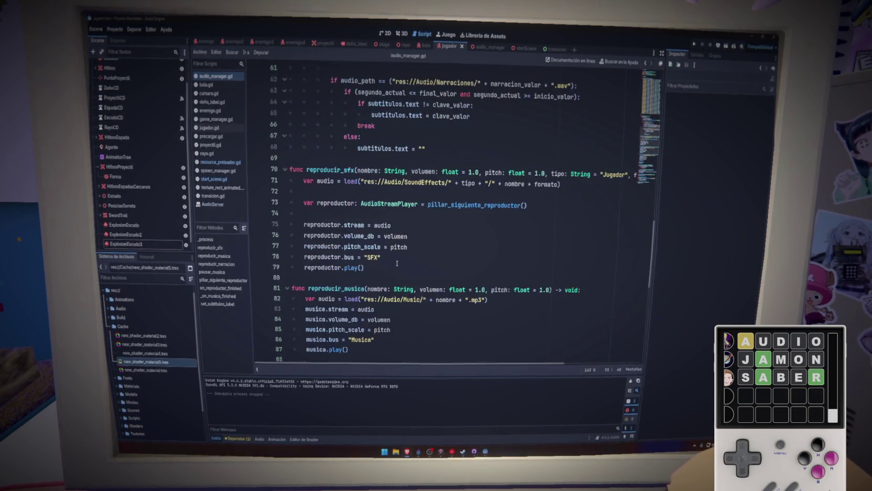
scroll(431, 264, down, 3)
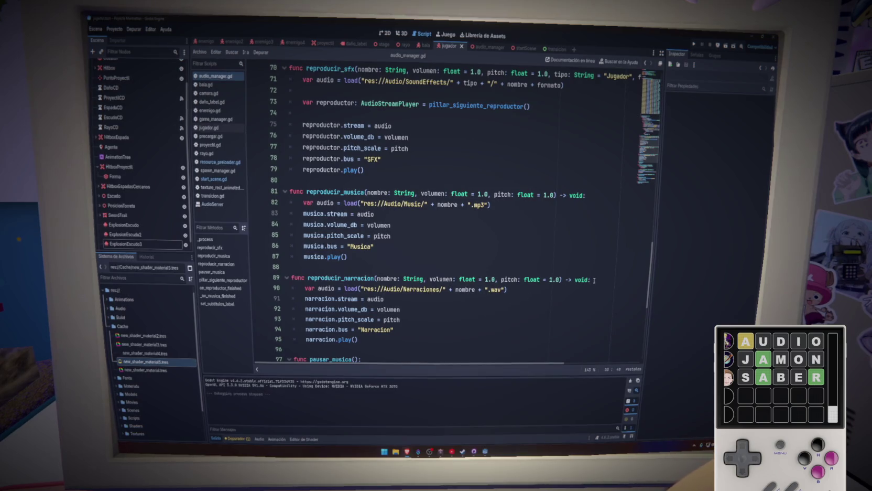